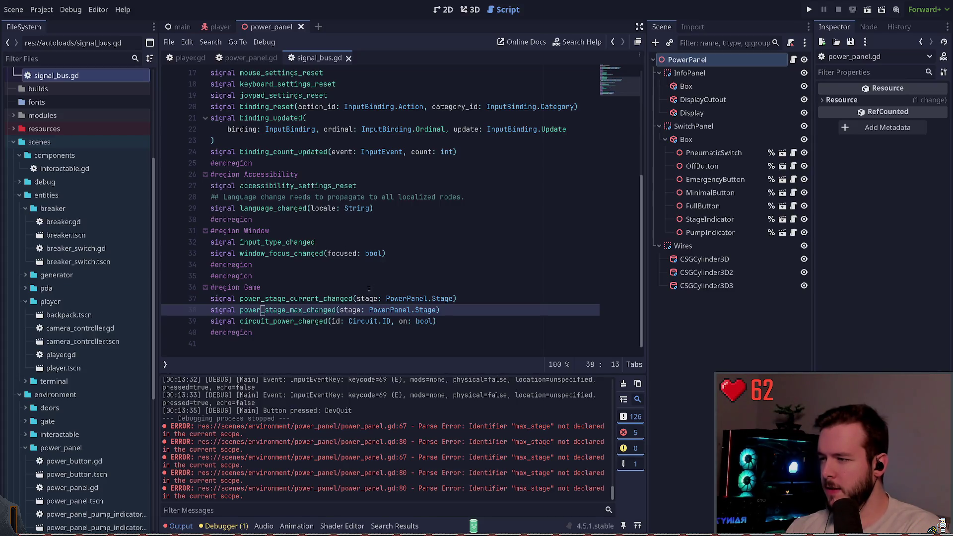
- Pick out the power_stage_current_changed signal name in signal_bus.gd and move to power_panel.gd
double_click(287, 312)
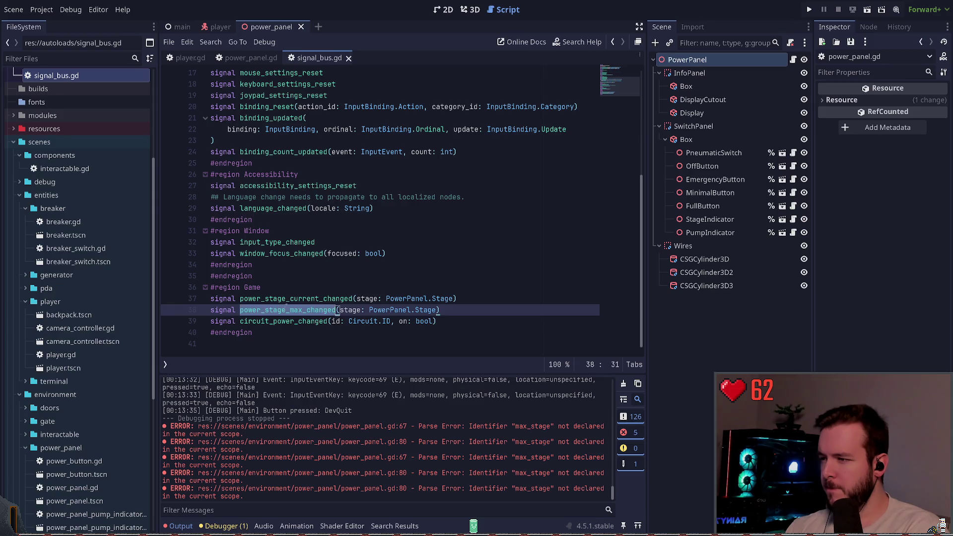
double_click(293, 298)
key(ctrl+c)
click(251, 58)
scroll(317, 246, up, 12)
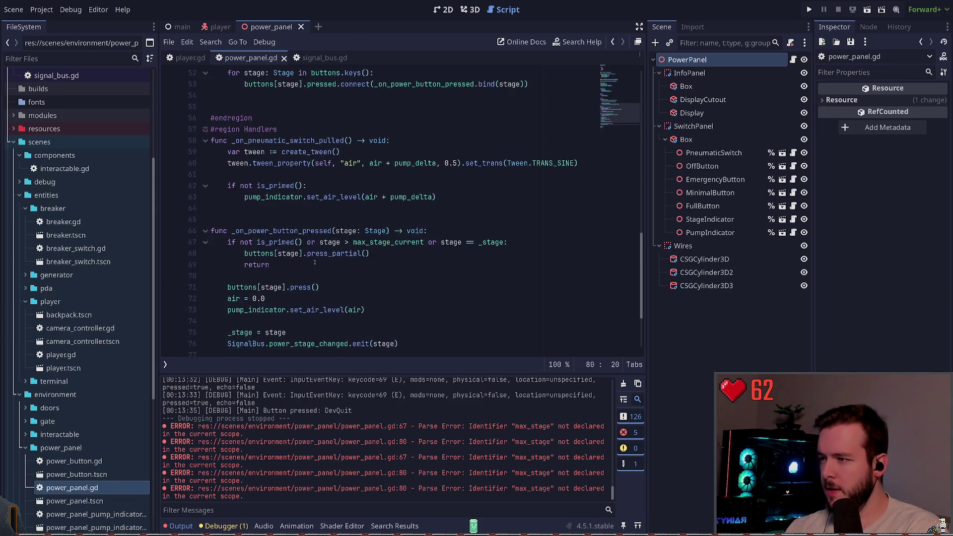
scroll(313, 269, down, 3)
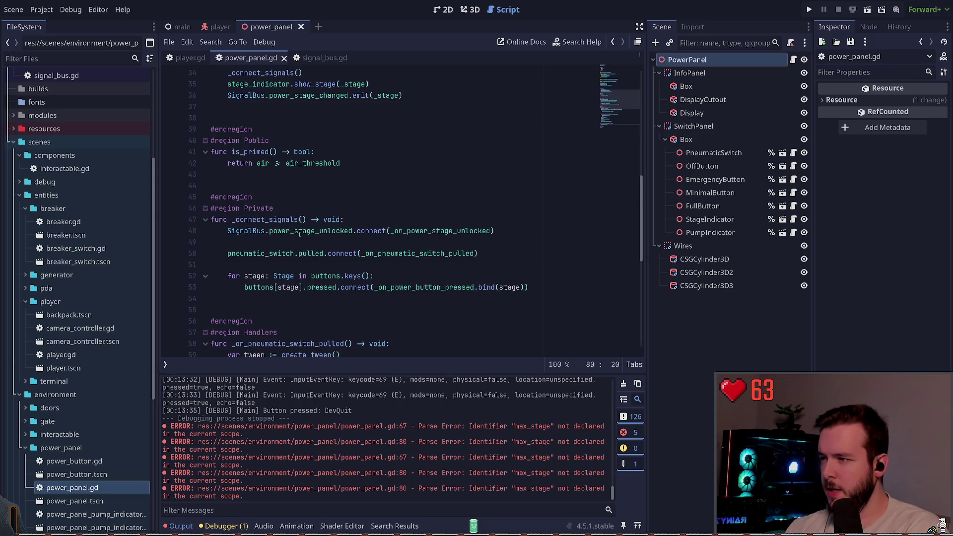
- Try swapping power_stage_unlocked for power_stage_current_changed on line 48, then undo and re-save
double_click(328, 231)
key(ctrl+v)
key(ctrl+s)
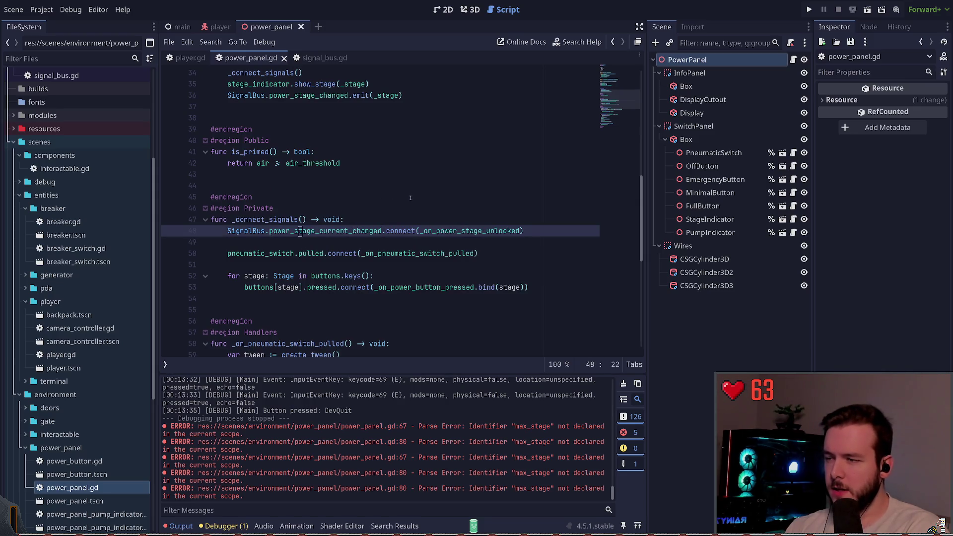
key(ctrl+z)
scroll(442, 228, up, 3)
key(ctrl+s)
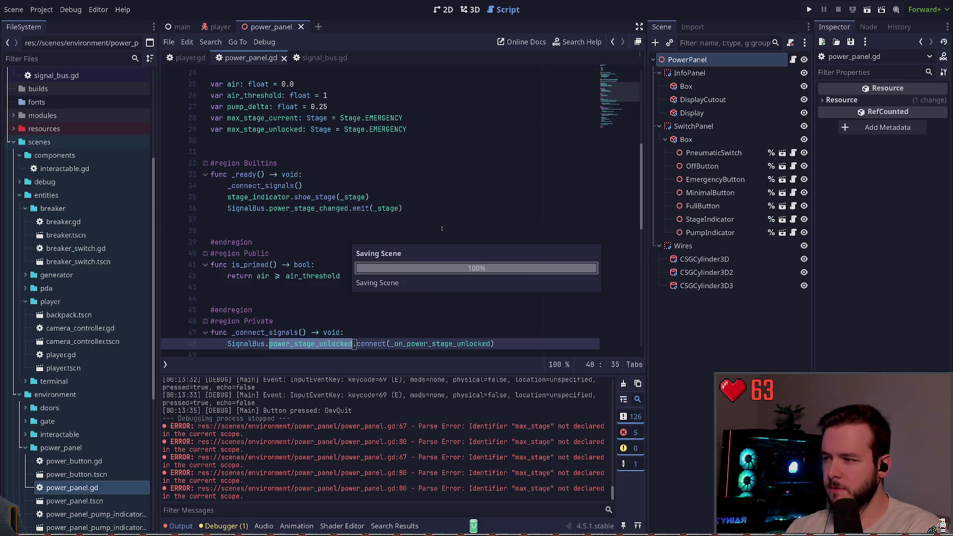
- Follow the power_stage_unlocked connection to signal_bus.gd and find the power_stage_max_changed declaration
scroll(381, 241, down, 2)
scroll(360, 239, down, 3)
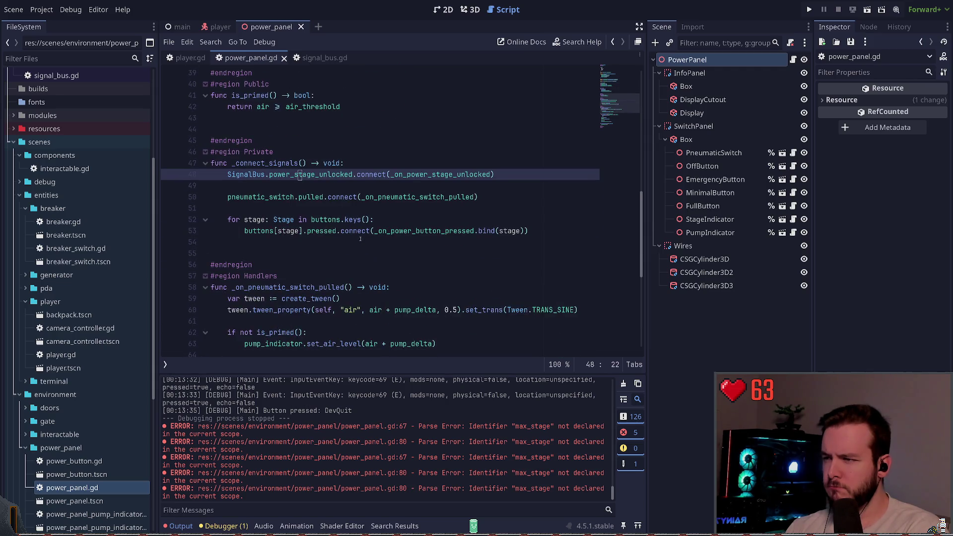
scroll(363, 237, down, 7)
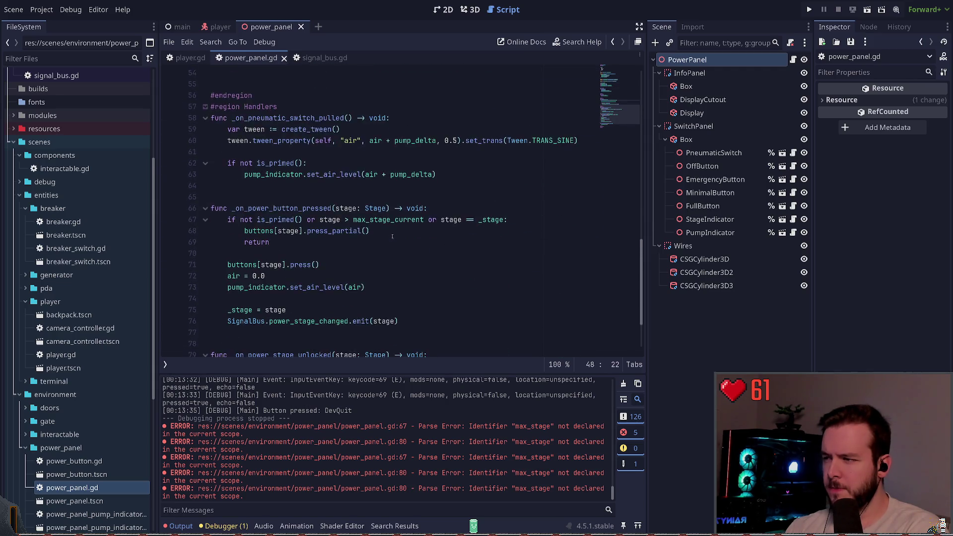
ctrl+click(283, 288)
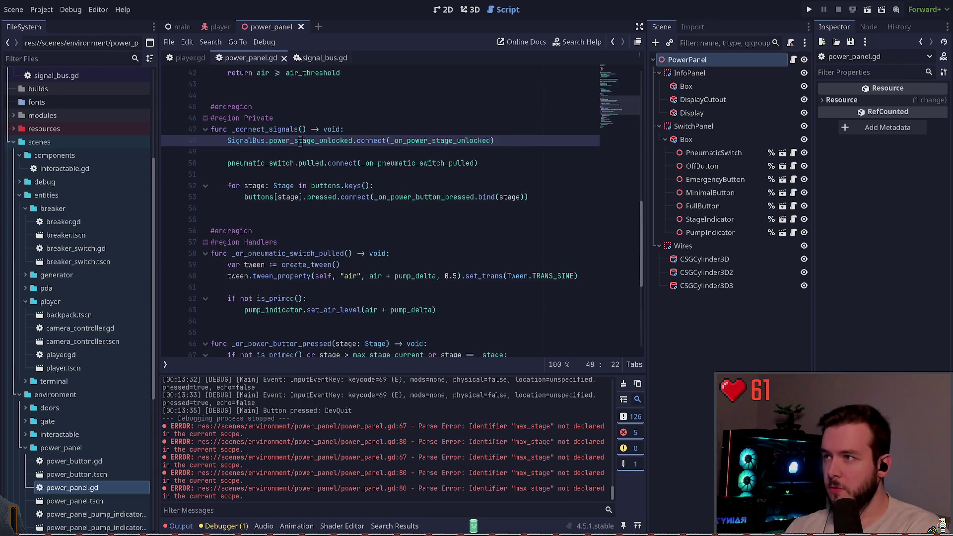
ctrl+click(285, 128)
click(291, 311)
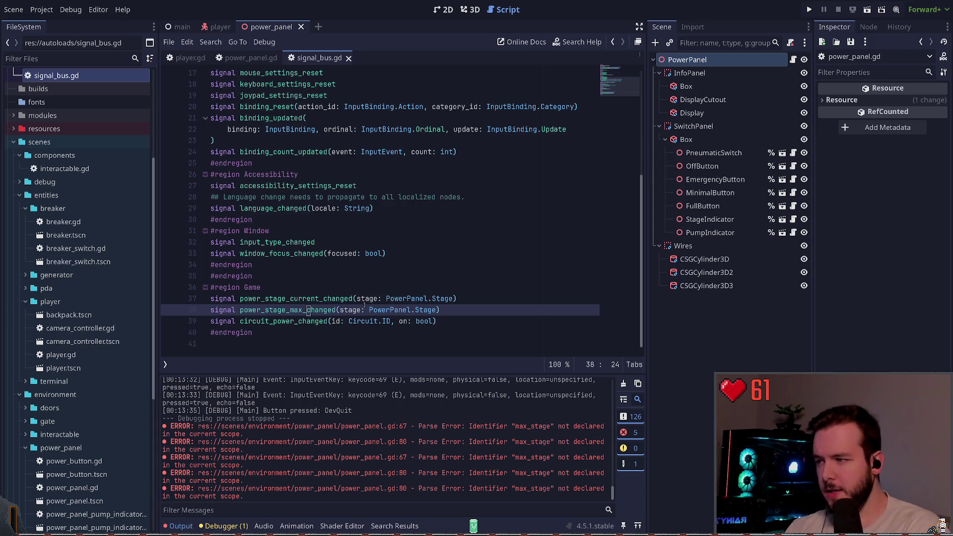
- Point line 48's connection at power_stage_max_changed with a _power_stage_max_changed handler, and save
double_click(318, 309)
key(ctrl+c)
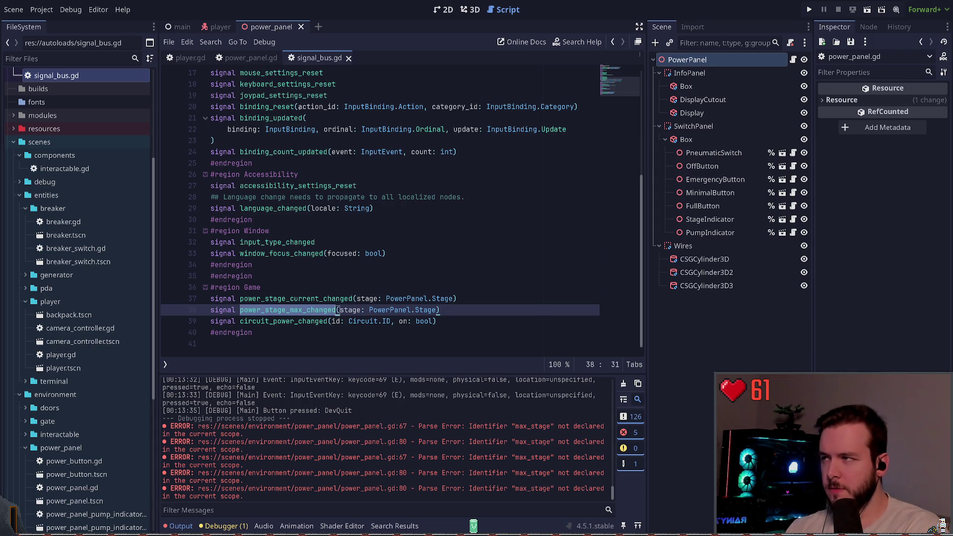
click(245, 60)
double_click(300, 141)
key(ctrl+v)
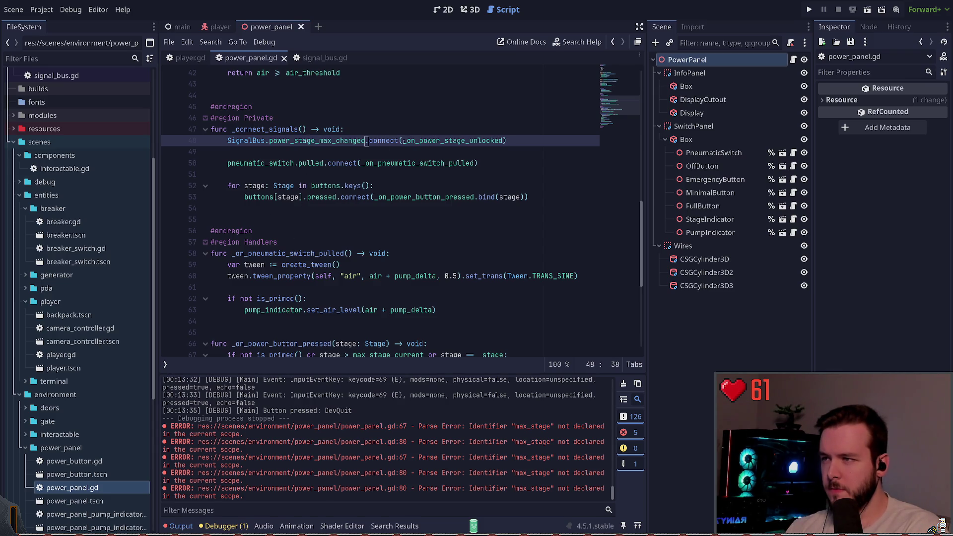
drag(407, 141, 503, 140)
text(_power_stage_max_changed)
key(ctrl+s)
ctrl+click(448, 141)
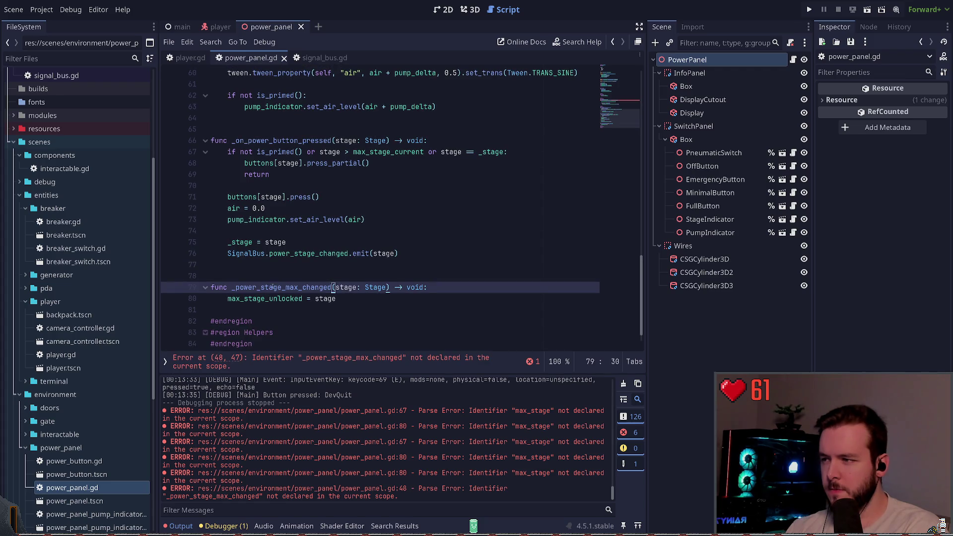
- Make the handler's line 80 assignment target max_stage_current instead of max_stage_unlocked
click(283, 279)
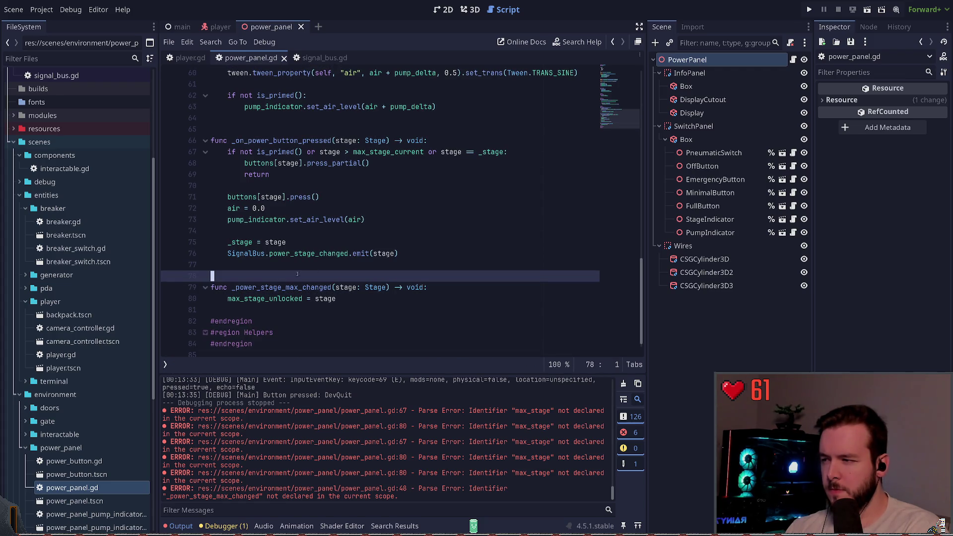
click(282, 287)
click(300, 298)
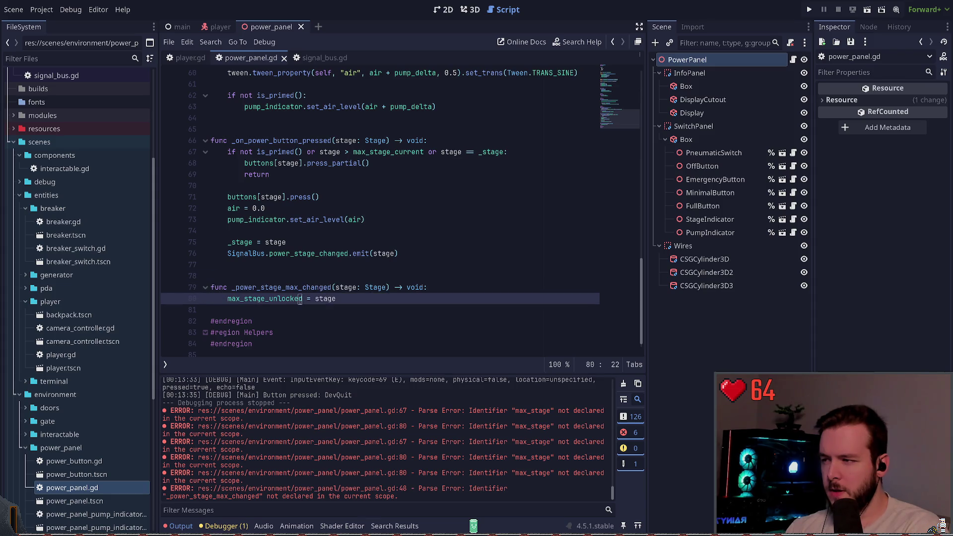
drag(304, 299, 270, 299)
click(270, 299)
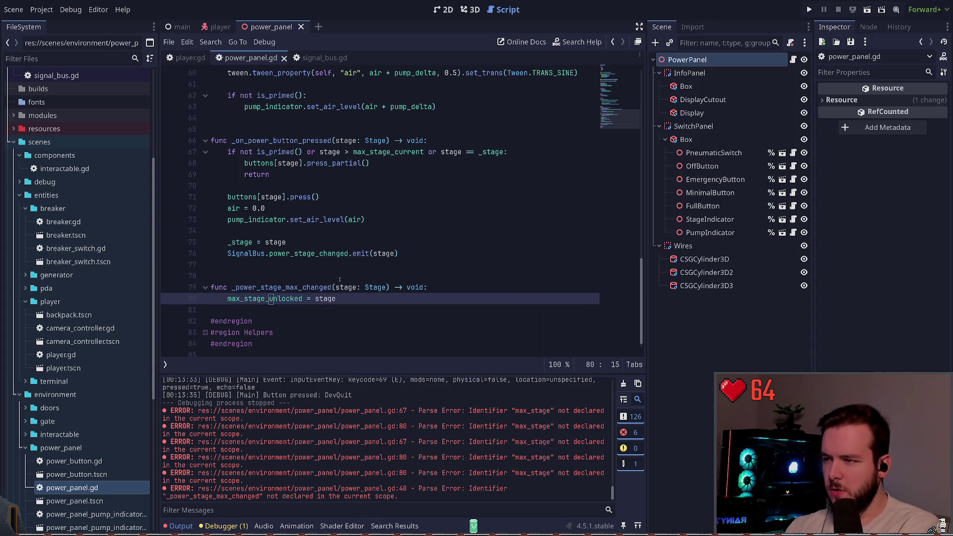
key(ctrl+Right)
key(BackSpace)
key(BackSpace)
key(BackSpace)
key(BackSpace)
key(BackSpace)
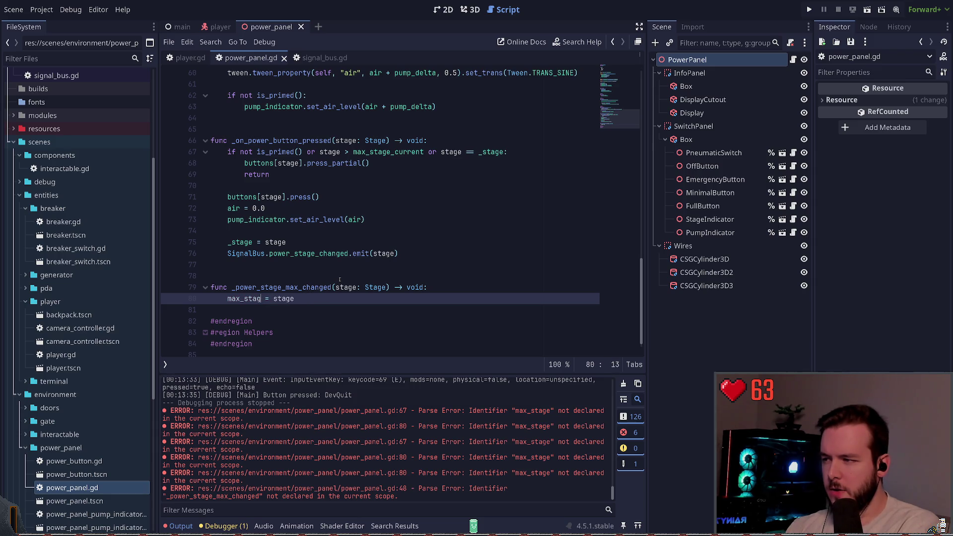
text(max)
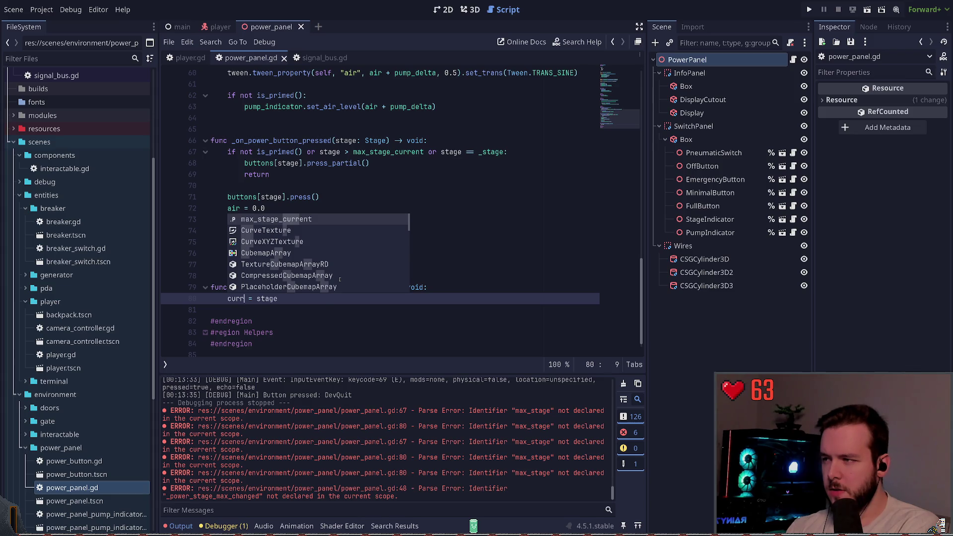
key(Return)
- Draft an 'if stage > max_stage_unlocked' line below the assignment, then discard it
key(End)
key(Return)
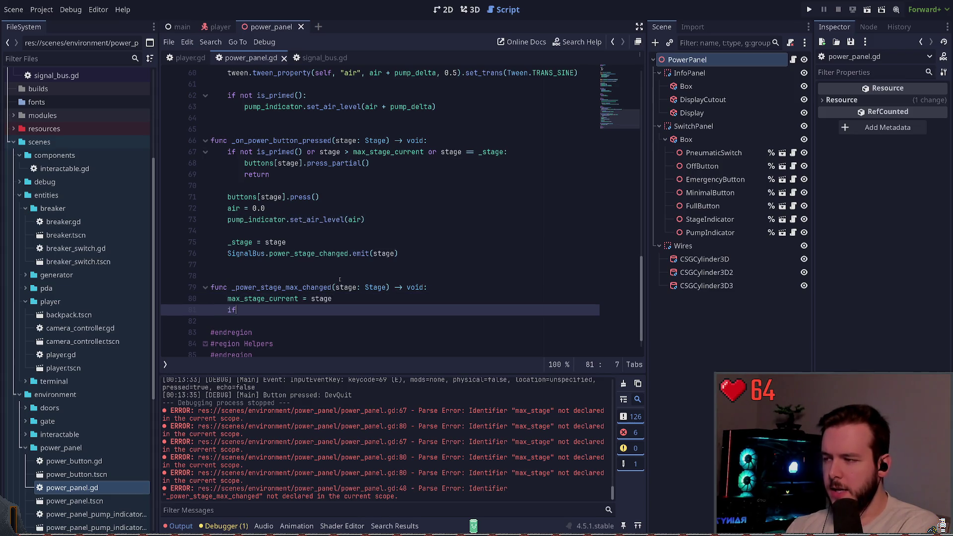
text(stage >=)
key(BackSpace)
text(m)
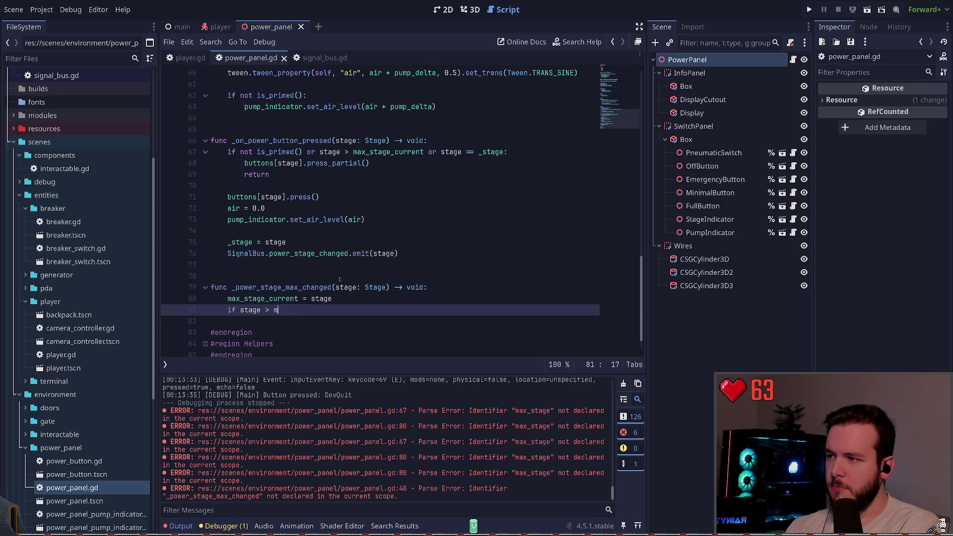
text(ax)
key(Down)
key(Return)
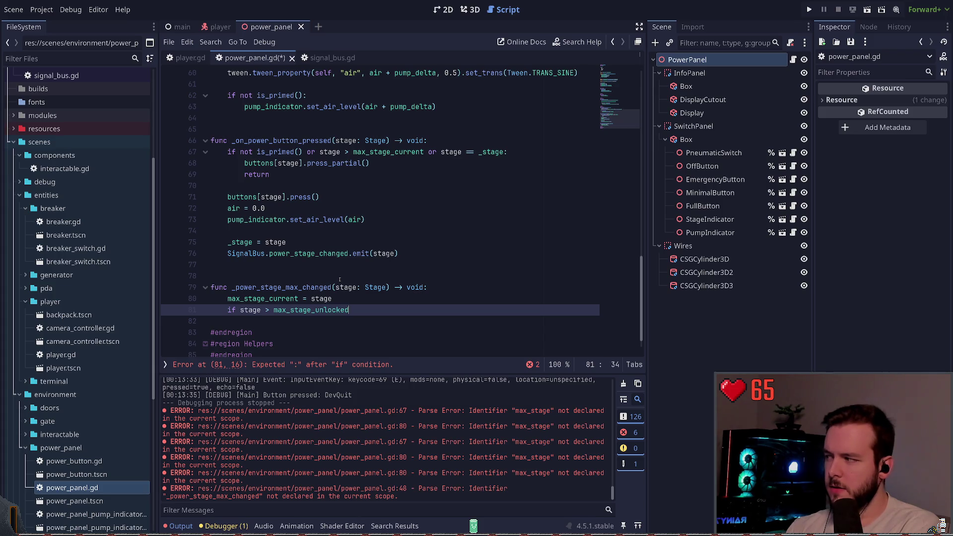
key(ctrl+z)
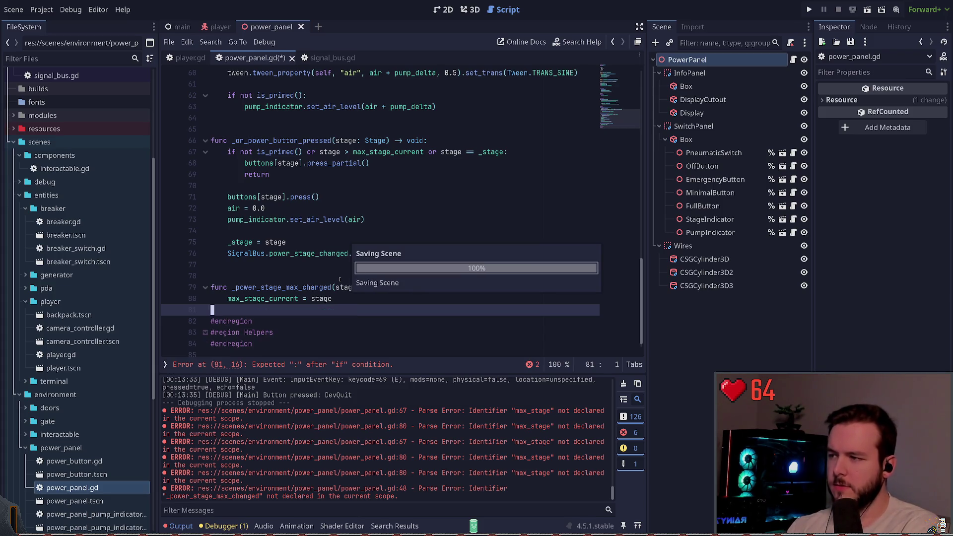
scroll(339, 280, up, 20)
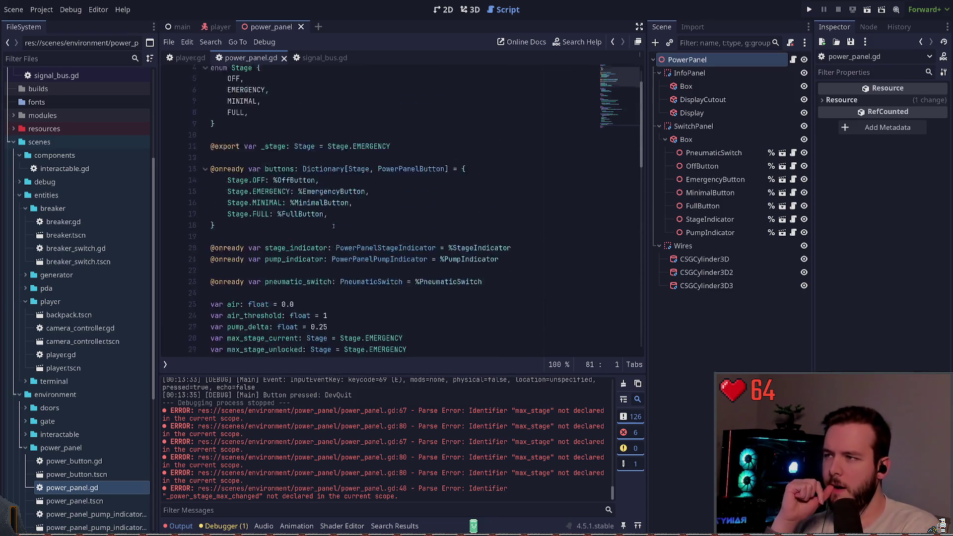
scroll(341, 222, down, 15)
ctrl+click(385, 166)
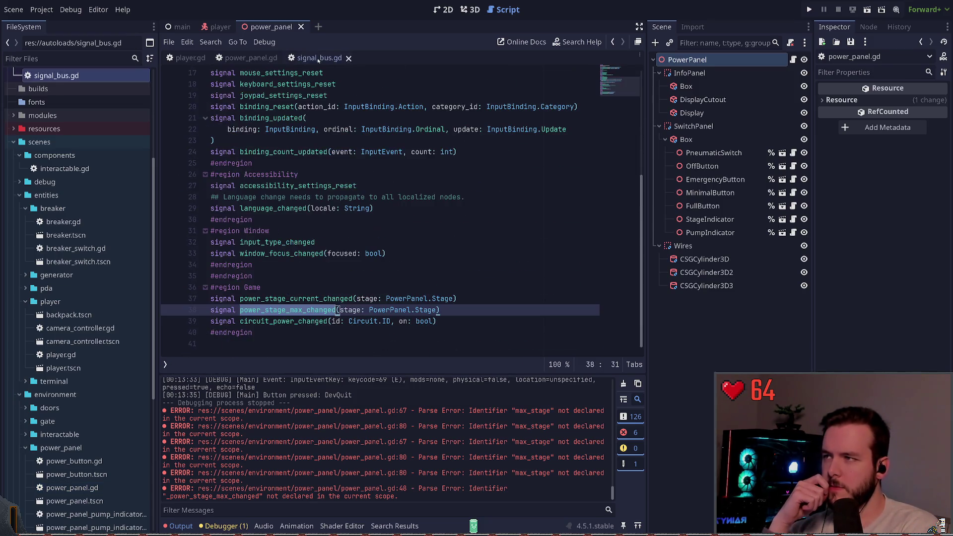
click(327, 284)
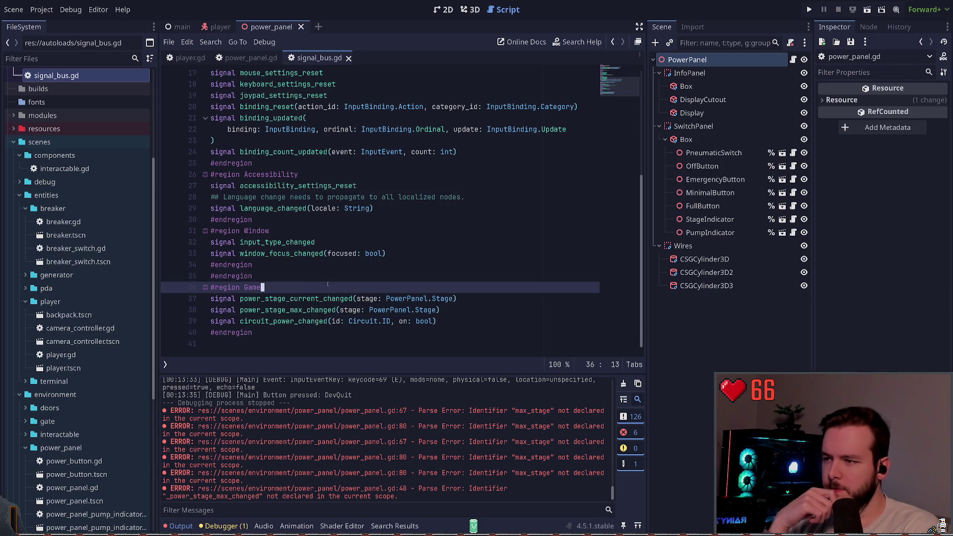
double_click(274, 299)
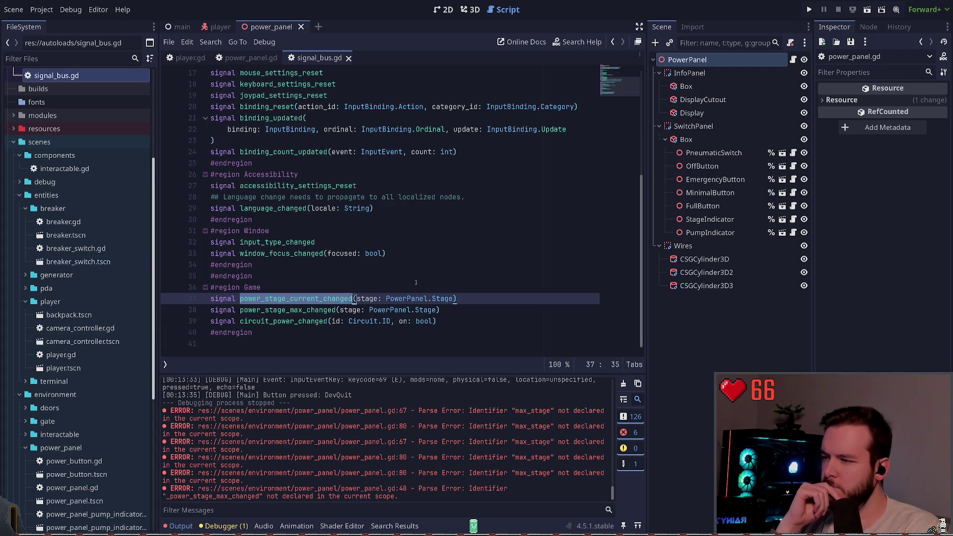
click(313, 287)
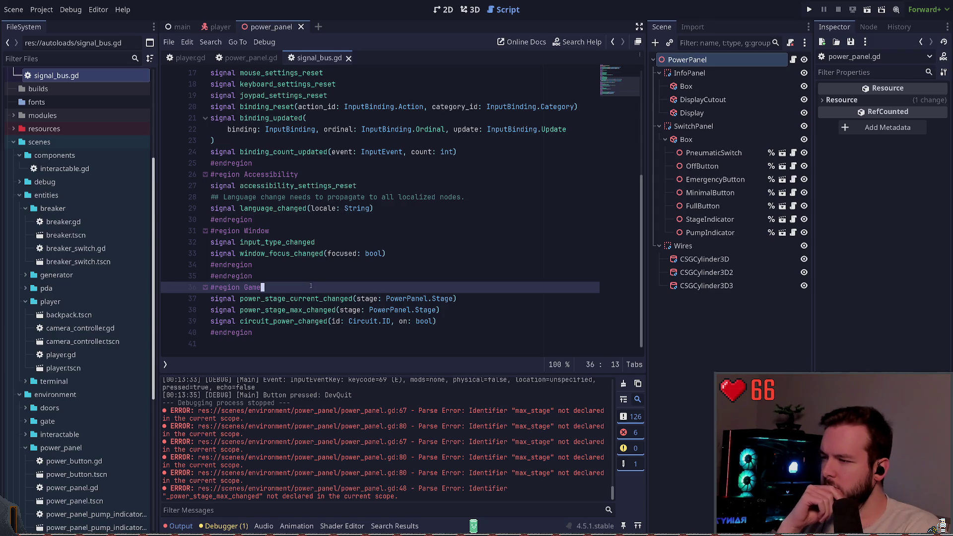
double_click(280, 298)
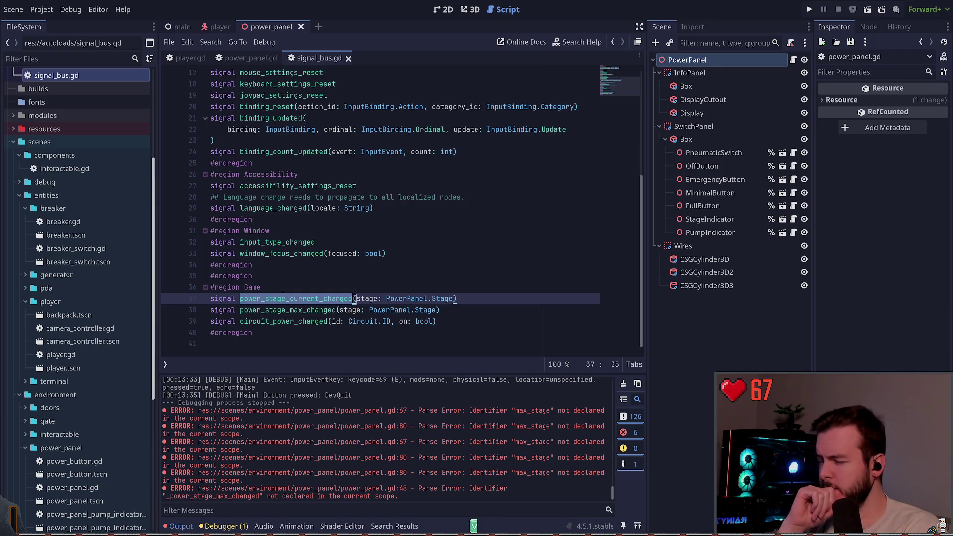
double_click(291, 310)
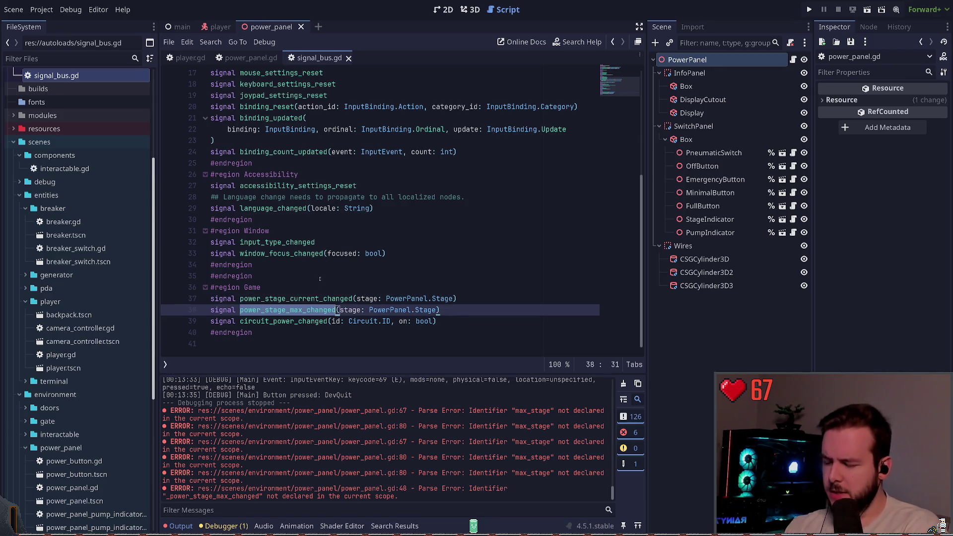
key(alt+Left)
scroll(238, 185, down, 5)
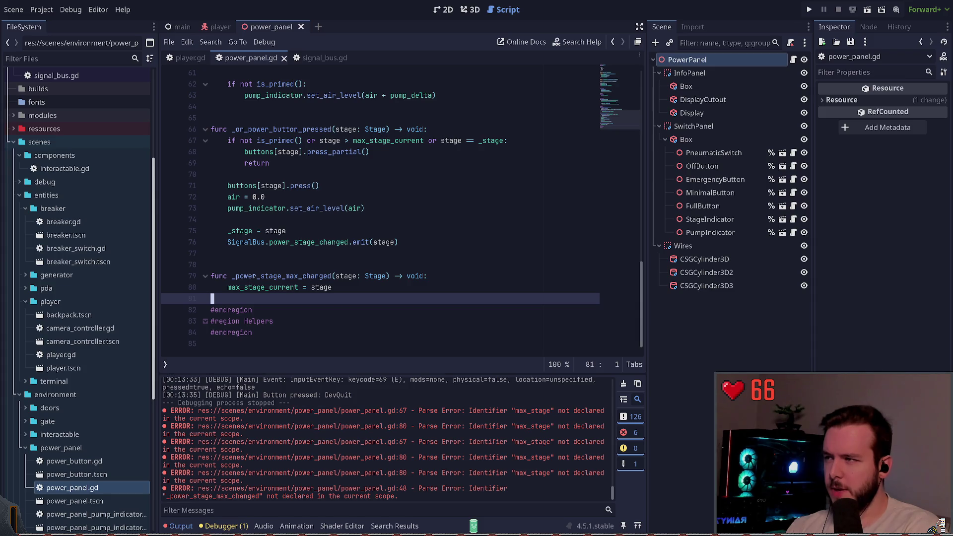
- Rename the handler to _on_power_stage_max_changed in its definition and the line 48 connect call, then save
drag(236, 276, 333, 276)
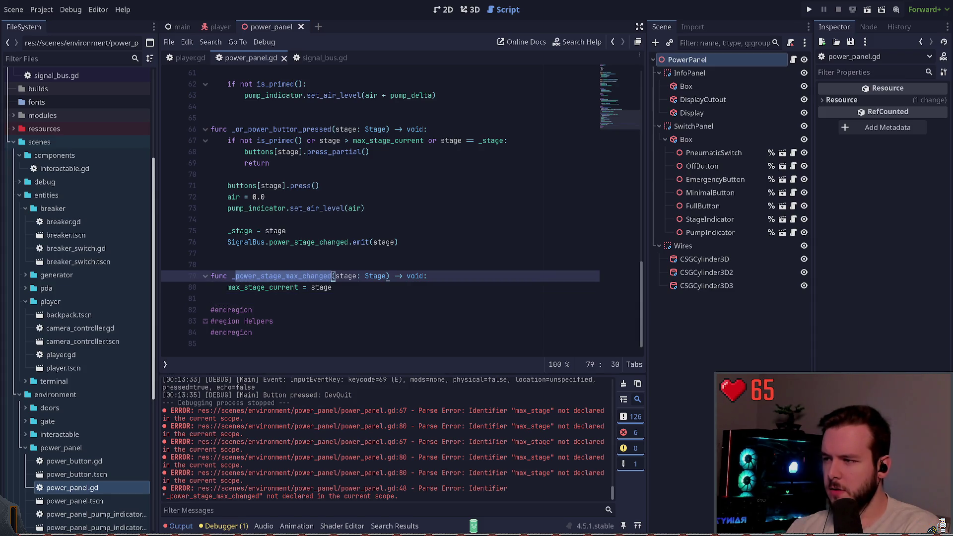
click(236, 276)
text(on_)
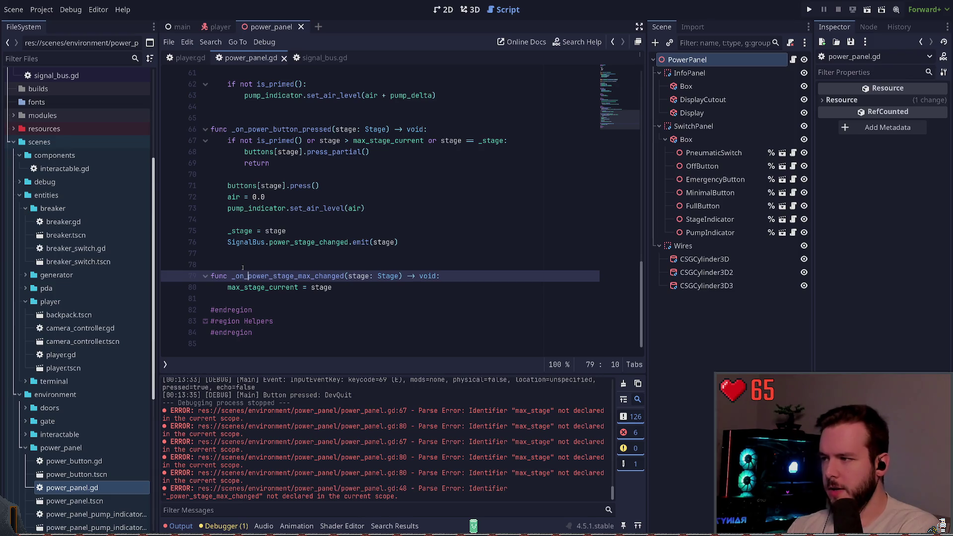
double_click(288, 276)
key(ctrl+c)
scroll(450, 279, up, 6)
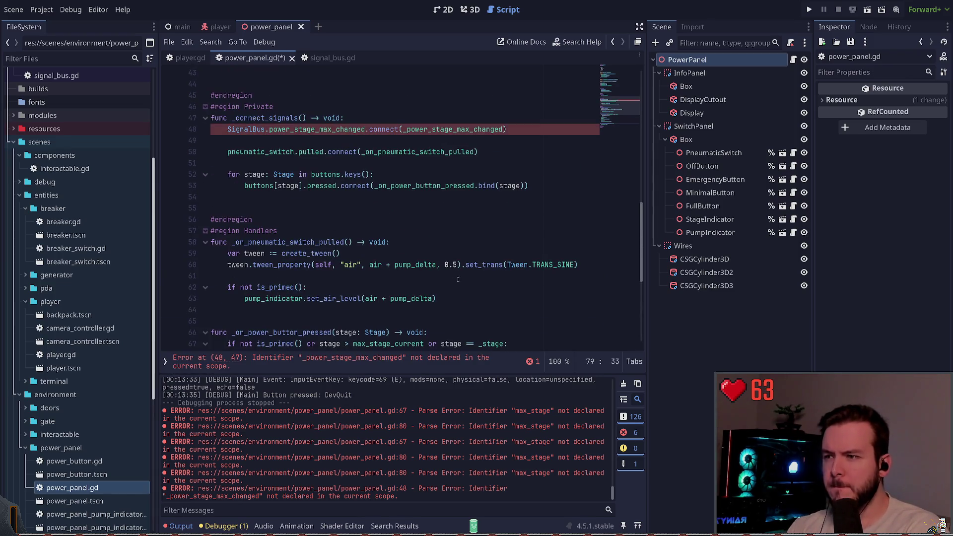
double_click(447, 129)
key(ctrl+v)
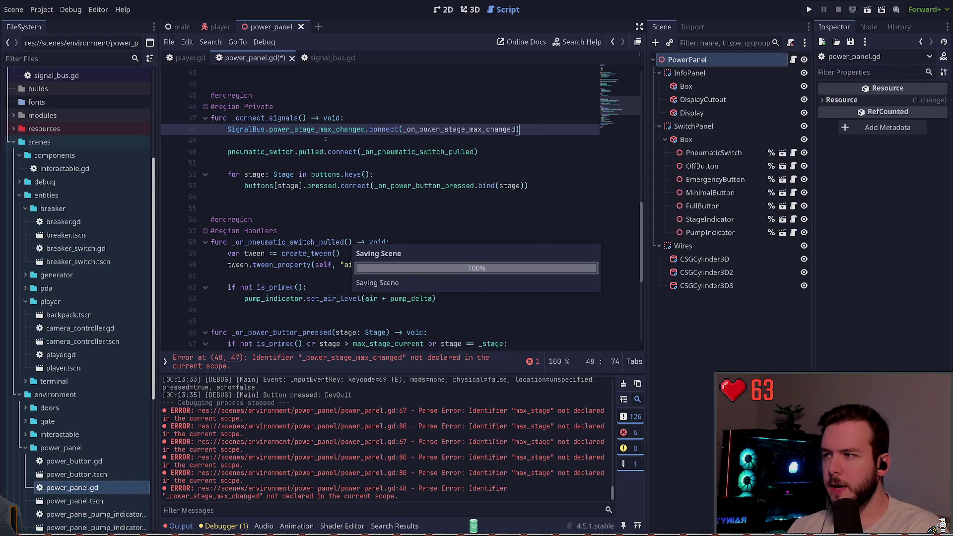
click(297, 129)
key(ctrl+s)
scroll(318, 142, down, 6)
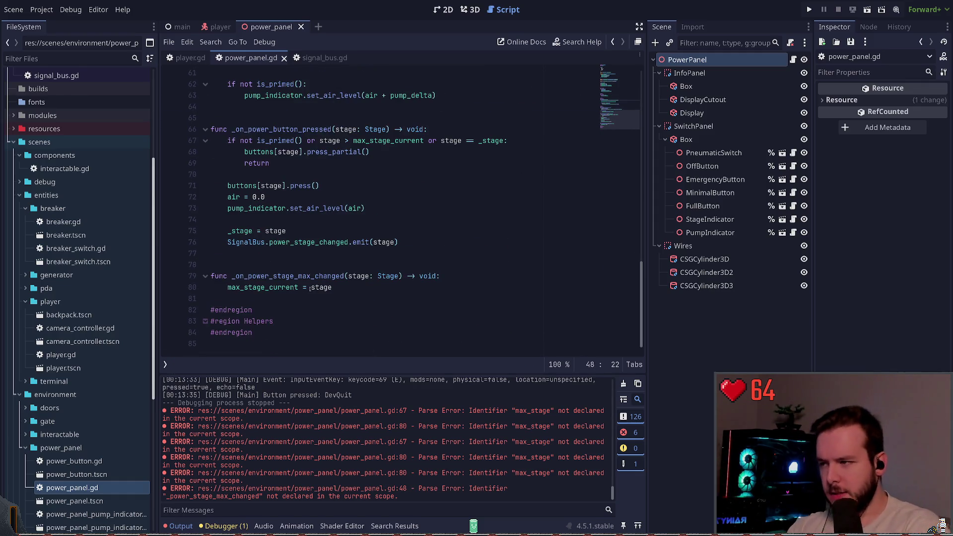
- Try prefixing the stage parameter and its assigned value with max_, then undo it
click(350, 288)
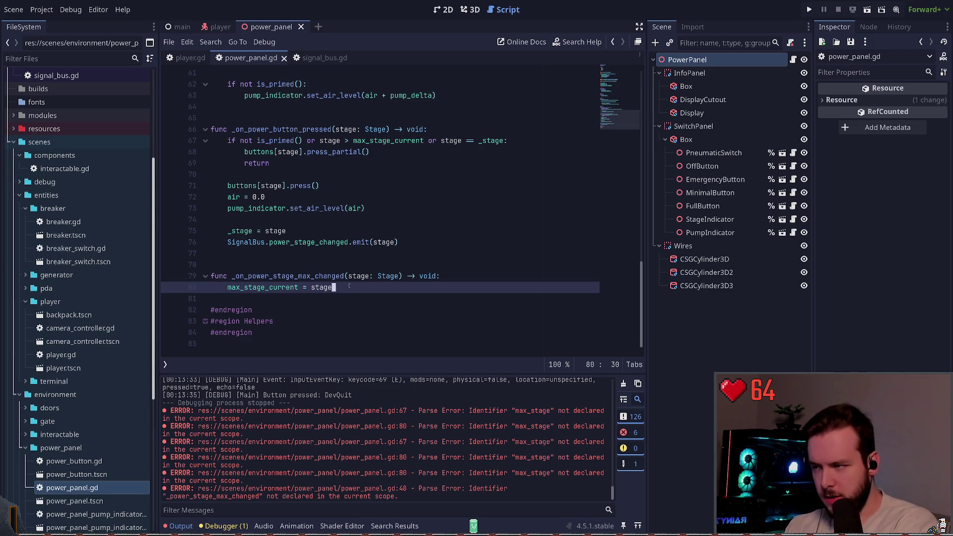
key(Up)
key(Right)
key(Right)
key(Right)
text(max_)
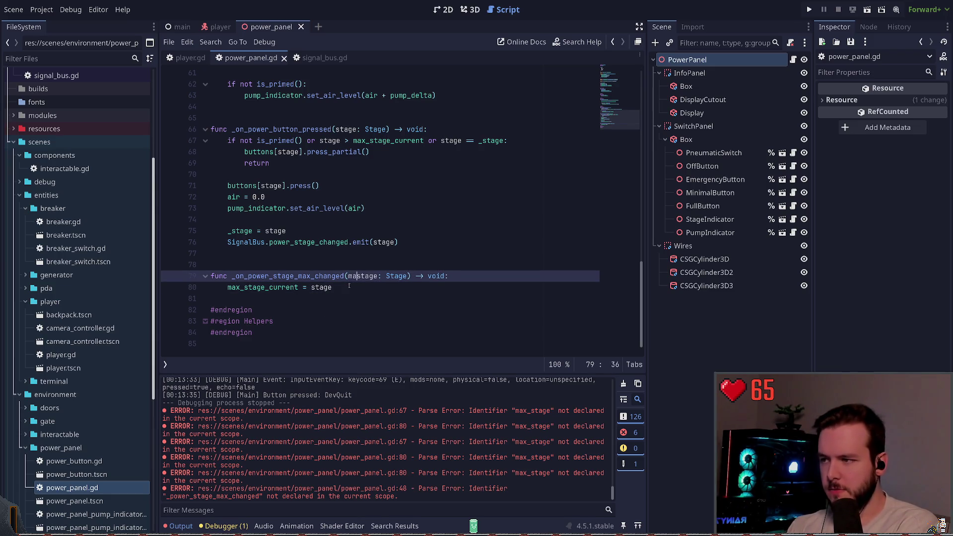
key(Down)
key(ctrl+Left)
text(max_)
key(ctrl+Left)
key(ctrl+Left)
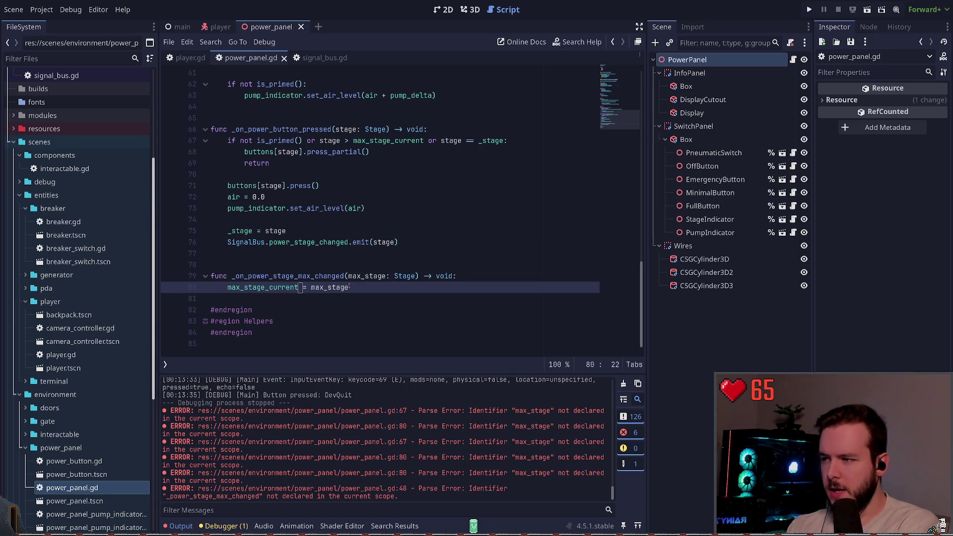
key(ctrl+z)
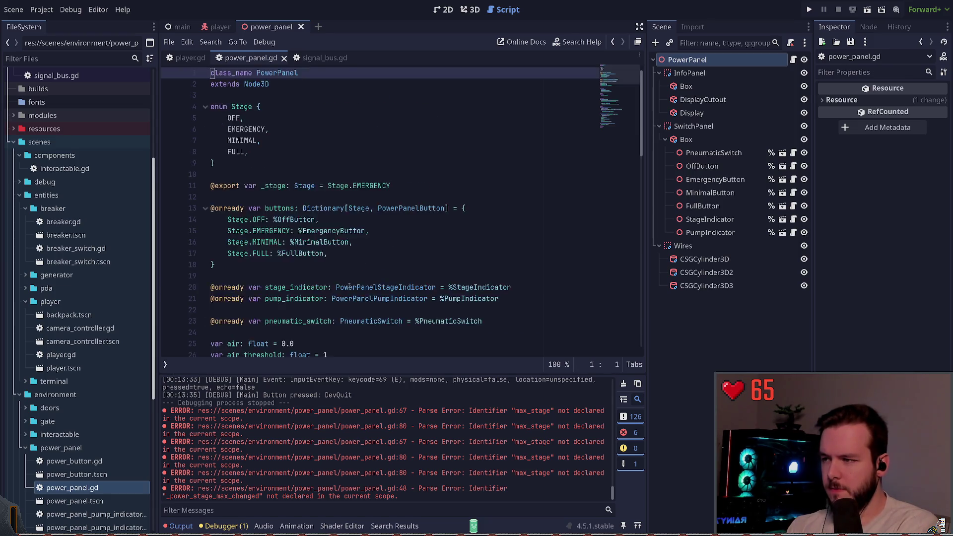
- Finish undoing the max_ prefix, save, and begin an 'if stage > max_stage_unlocked:' line
key(ctrl+z)
key(ctrl+s)
key(Down)
key(Down)
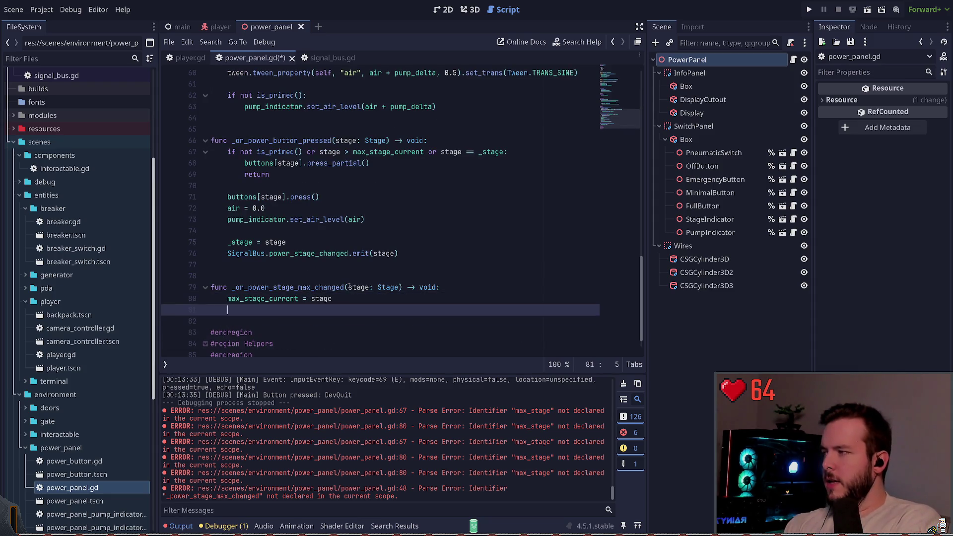
text(stage)
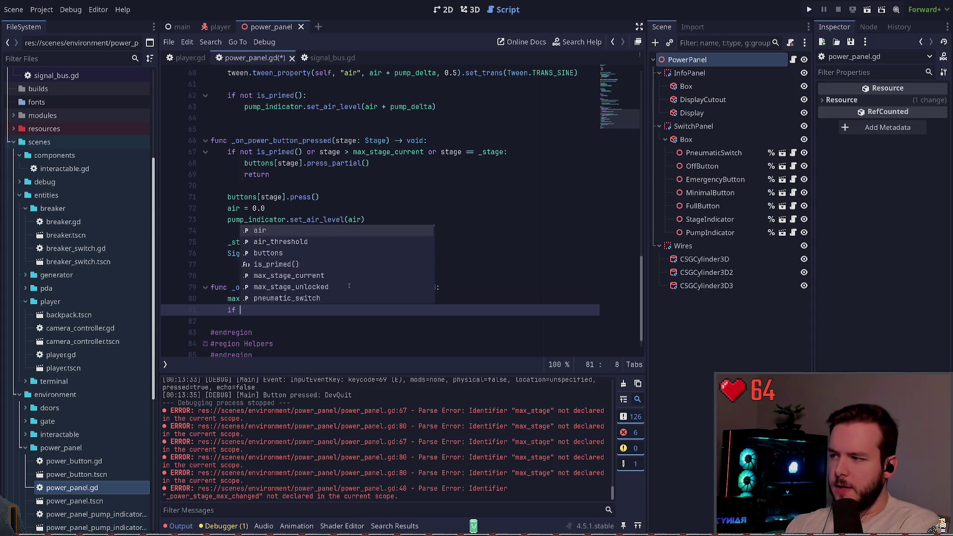
text( > cu)
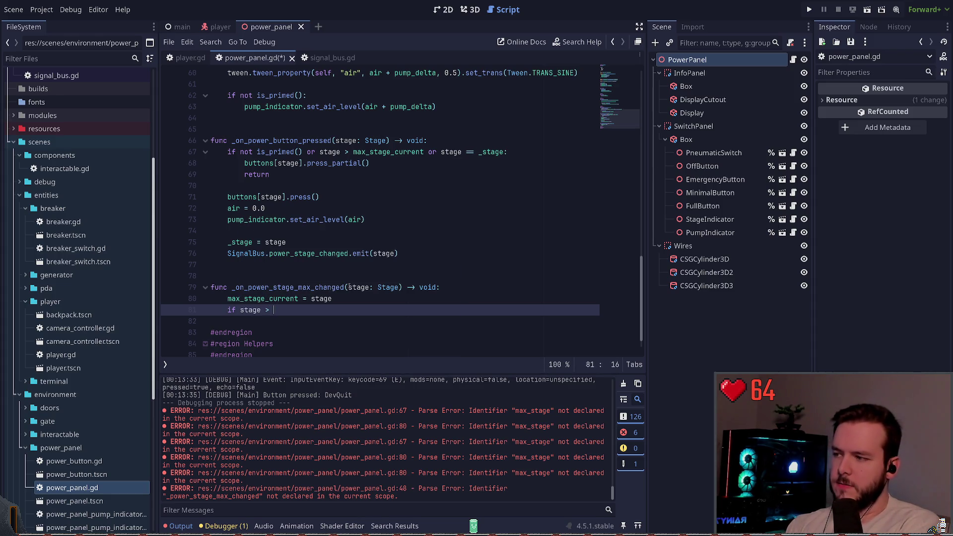
text(rrent_)
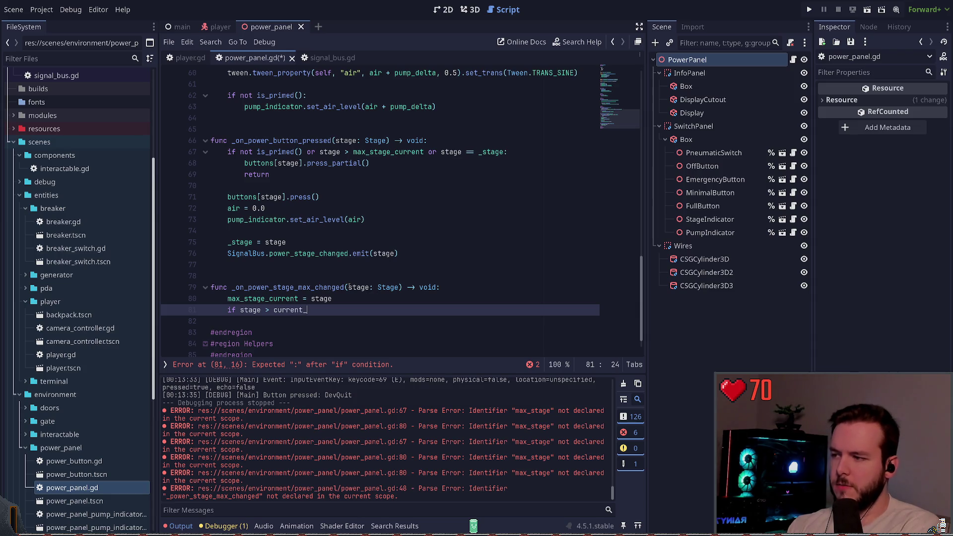
key(BackSpace)
key(BackSpace)
key(BackSpace)
text(max)
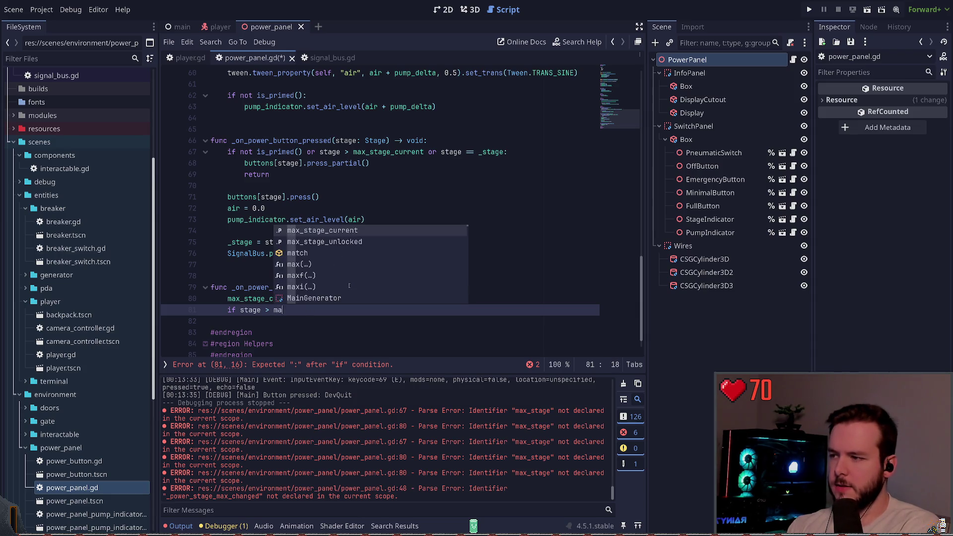
key(Down)
key(Return)
text(:)
key(Return)
text(max_)
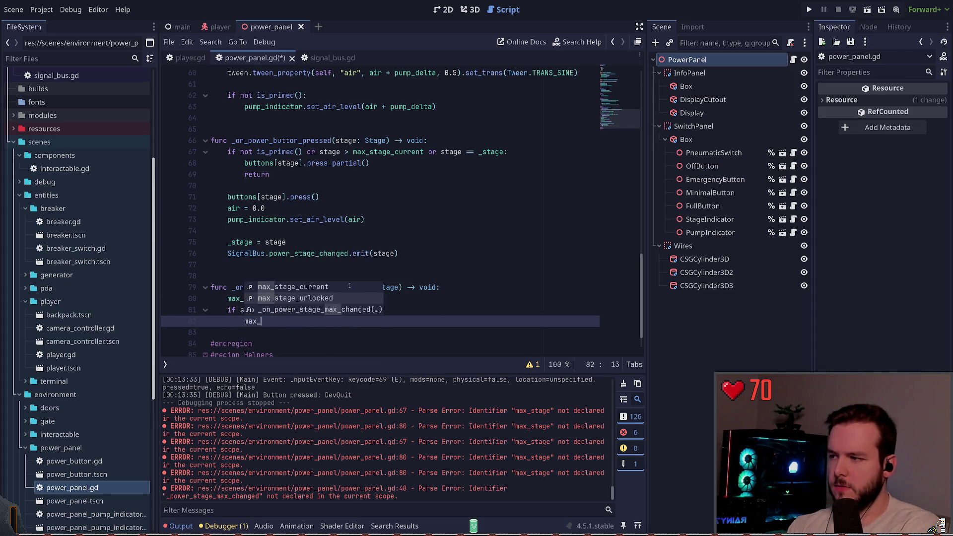
- Rework it into a one-line 'max_stage_unlocked = stage if ...' assignment and save
key(Up)
click(349, 286)
key(Return)
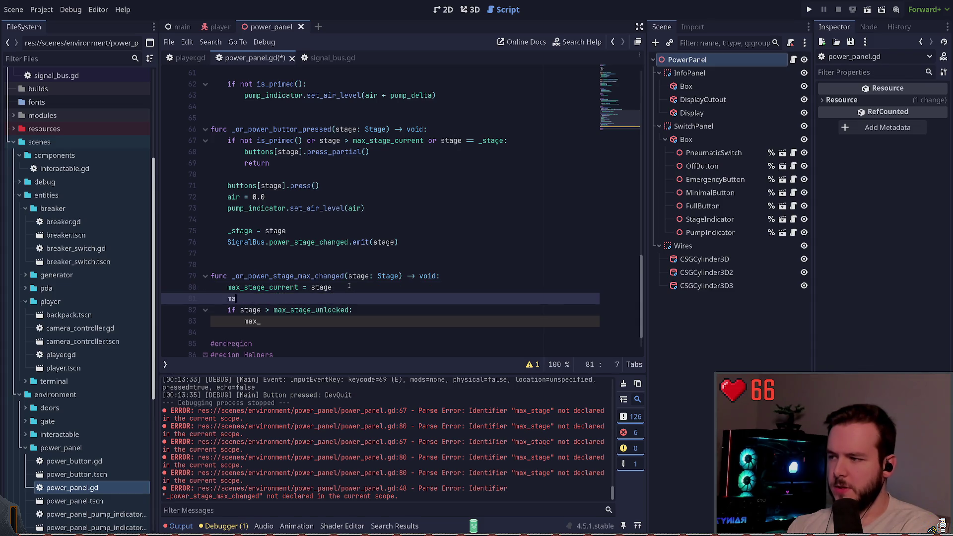
key(Down)
key(Return)
text(stage if)
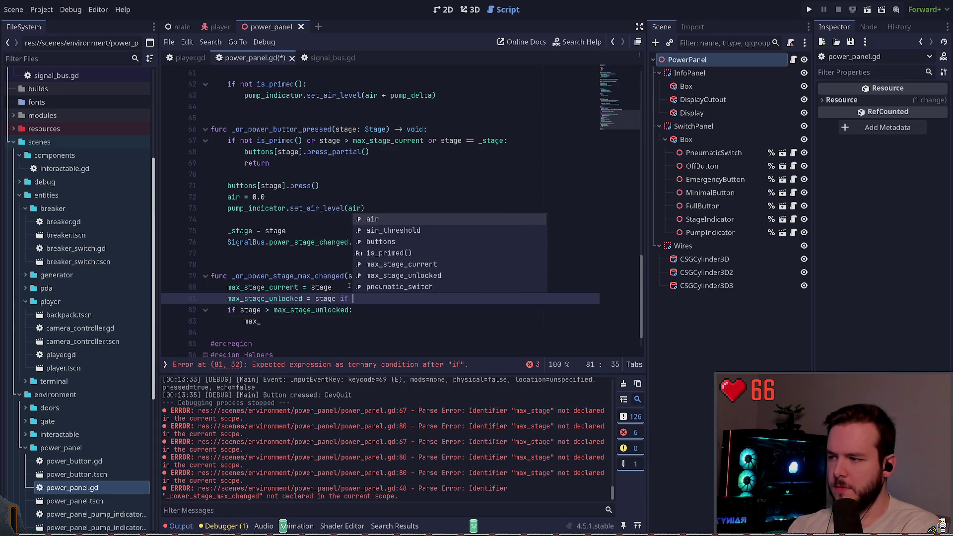
key(Escape)
key(Delete)
key(End)
key(ctrl+Left)
key(ctrl+Left)
key(ctrl+Left)
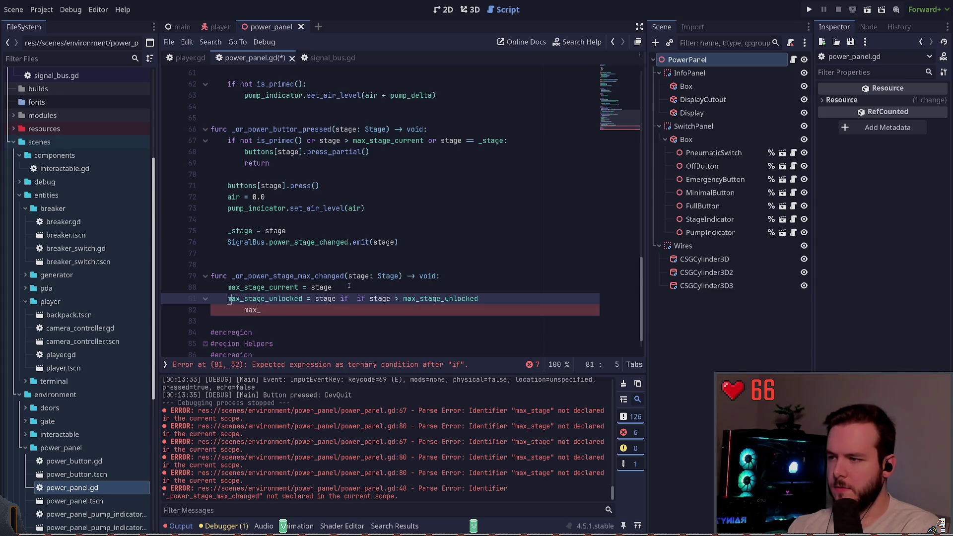
key(ctrl+Delete)
key(Down)
key(ctrl+shift+k)
key(ctrl+s)
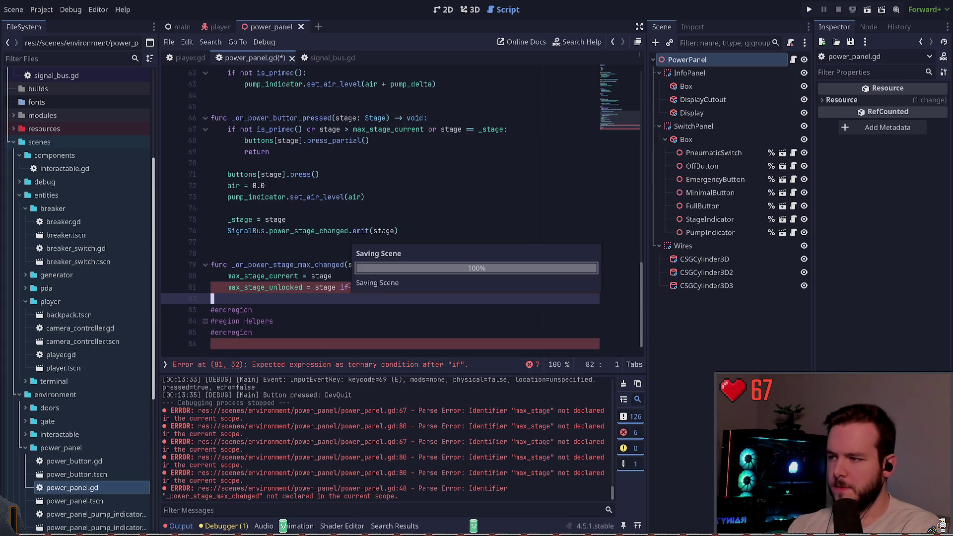
- Try adding an else to the one-line assignment, then revert to a plain if line
key(Up)
key(End)
text(else)
key(ctrl+BackSpace)
key(ctrl+BackSpace)
key(ctrl+Left)
key(ctrl+Left)
key(ctrl+Left)
key(Return)
key(Up)
key(ctrl+shift+k)
key(End)
key(ctrl+BackSpace)
- Complete 'if stage > max_stage_unlocked:' with 'max_stage_unlocked = stage' indented beneath it
text(curr)
key(BackSpace)
key(BackSpace)
key(BackSpace)
text(max_stage_unlocked:)
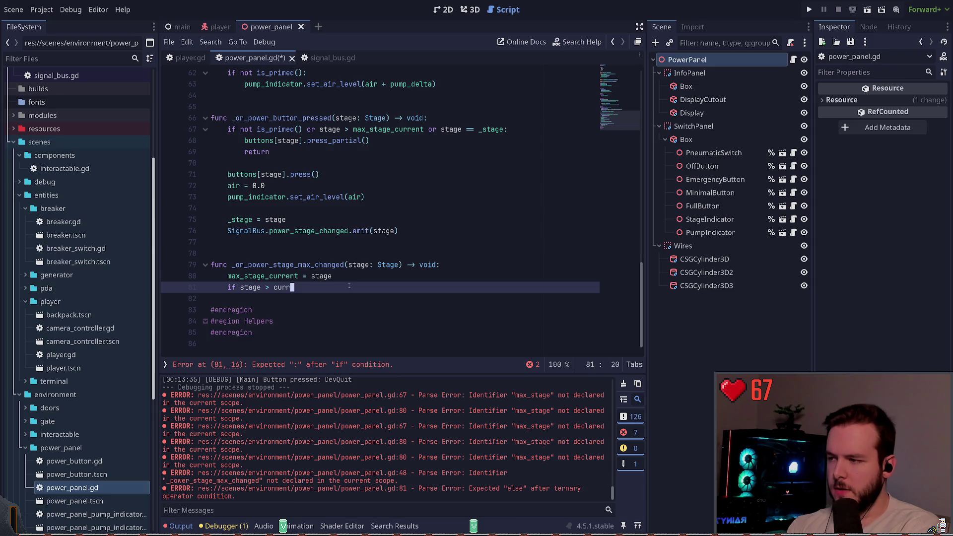
key(Return)
text(max_)
key(BackSpace)
key(BackSpace)
key(BackSpace)
key(Escape)
text(ax)
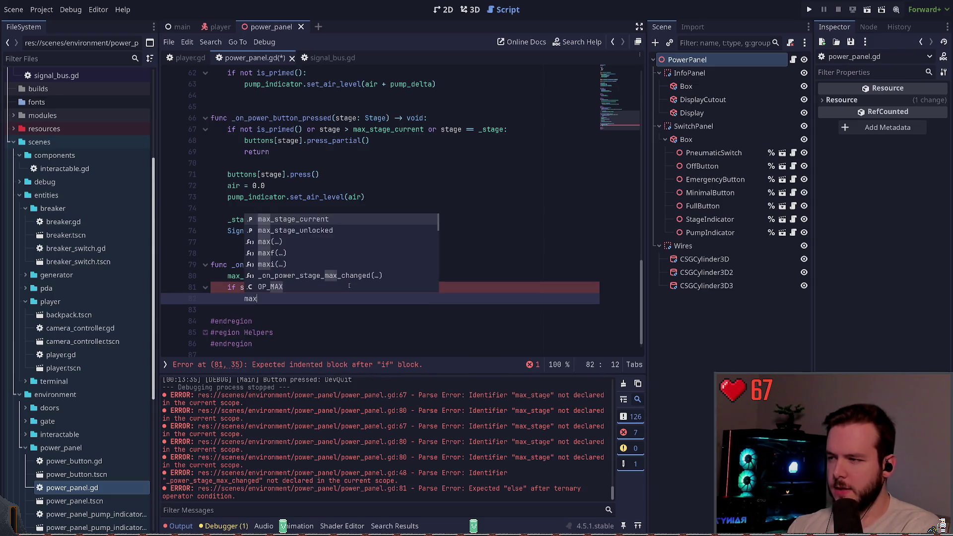
key(Down)
key(Return)
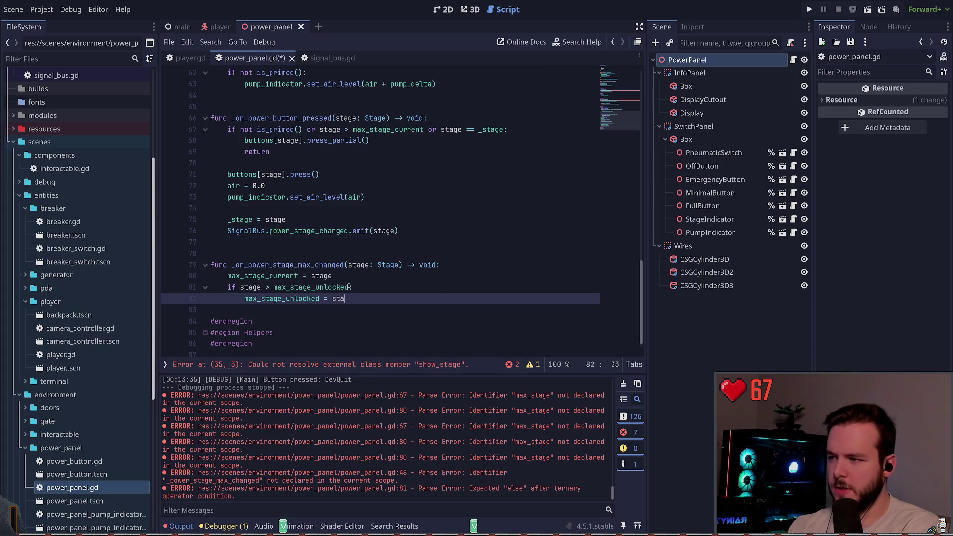
key(Return)
click(300, 299)
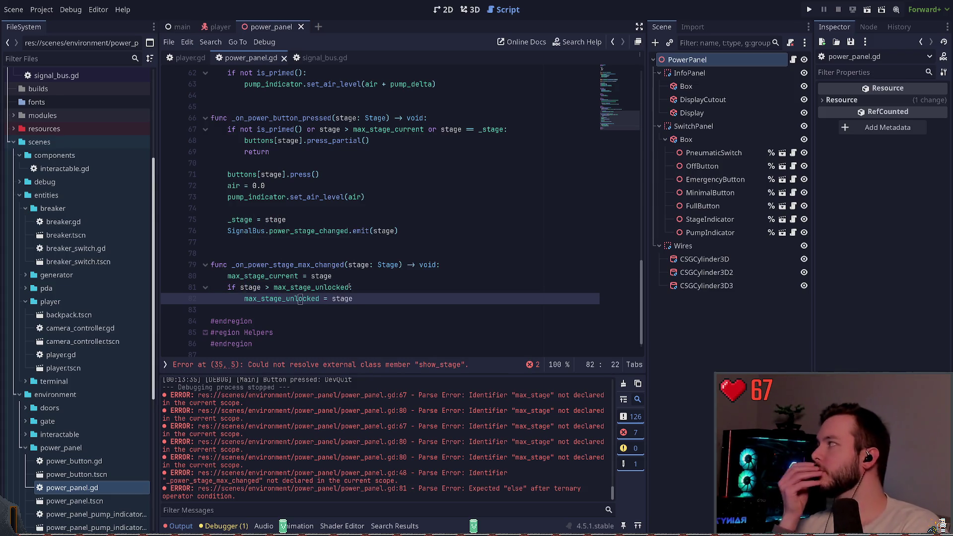
click(368, 309)
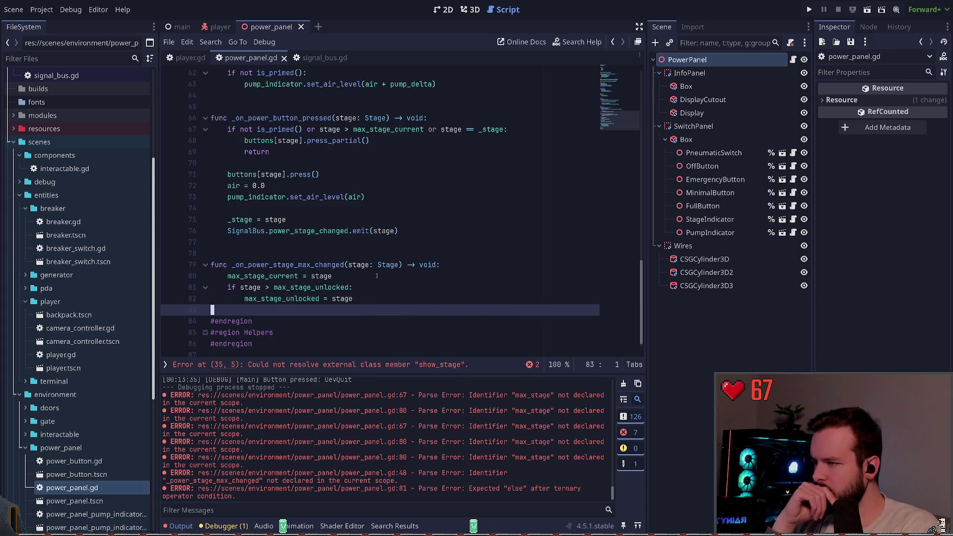
click(307, 365)
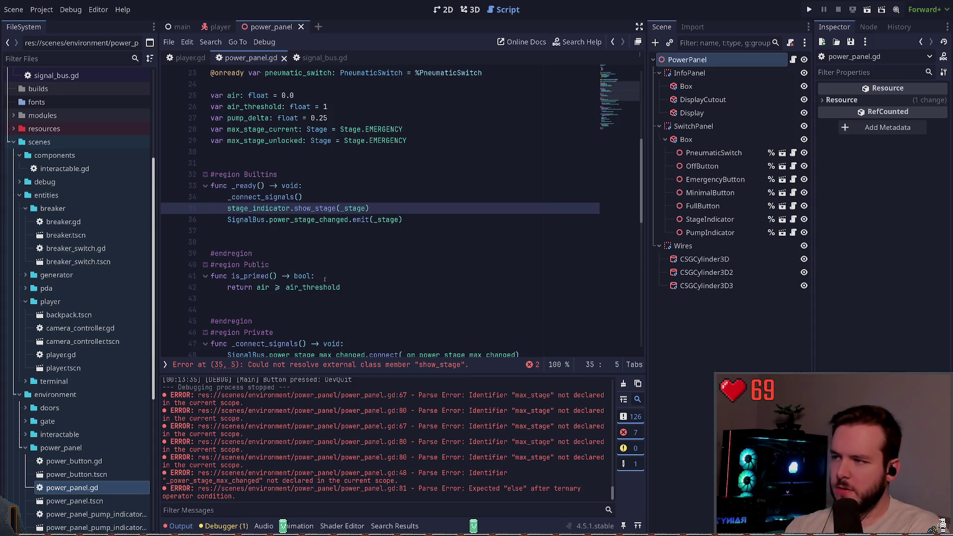
- Check the show_stage call on line 35, then briefly run the game and return to the editor
click(303, 243)
scroll(308, 266, up, 1)
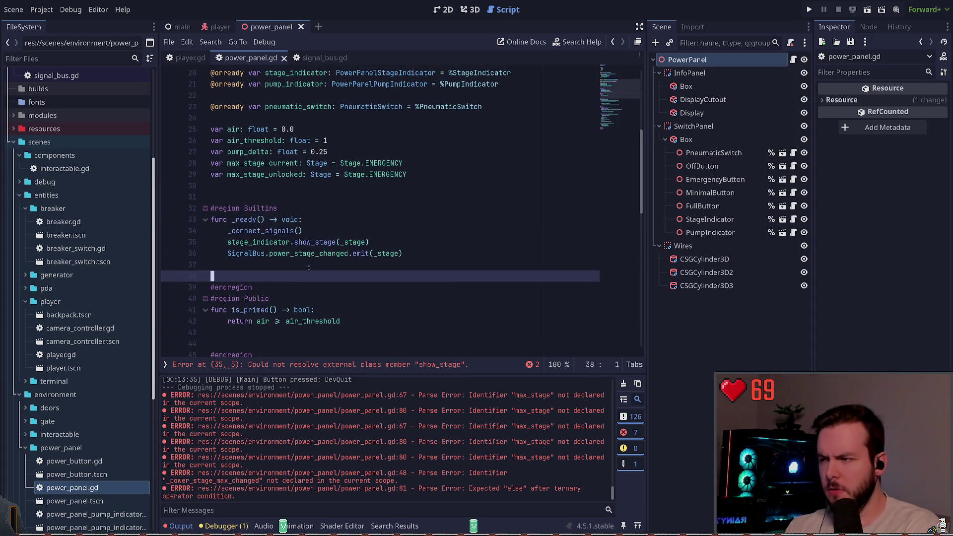
click(258, 242)
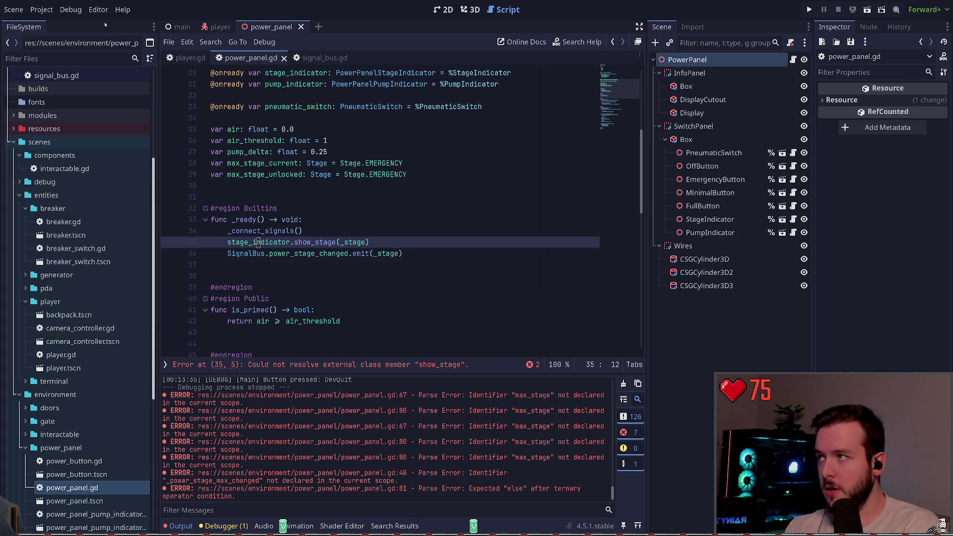
click(810, 9)
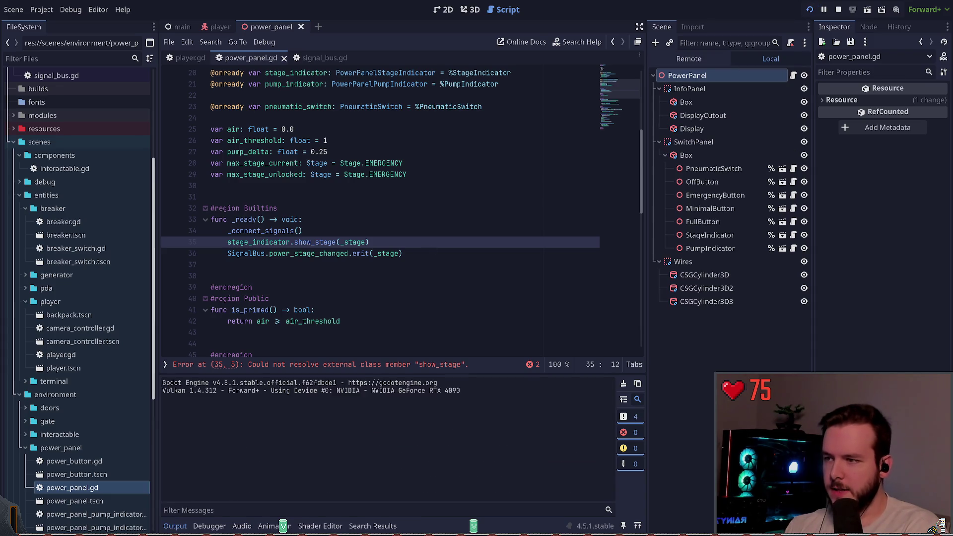
key(alt+Tab)
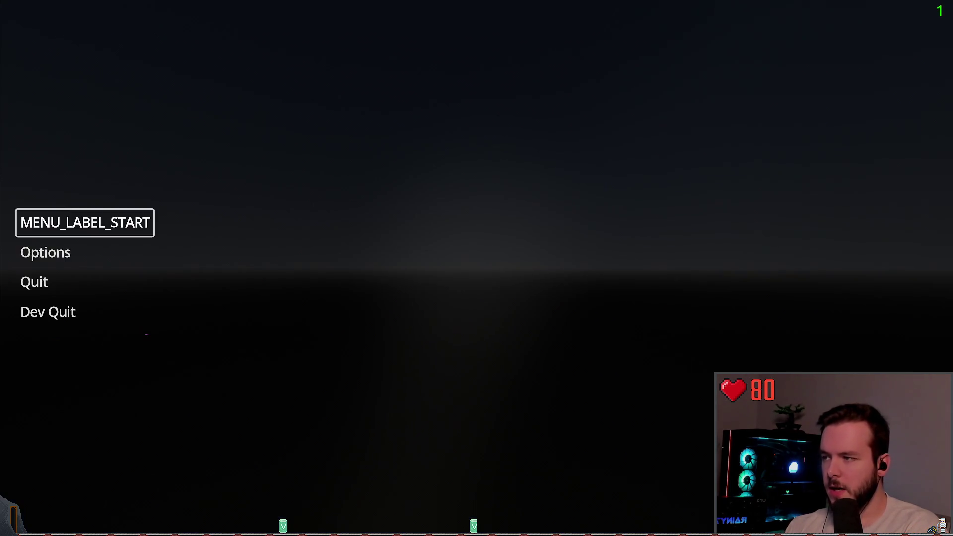
key(alt+Tab)
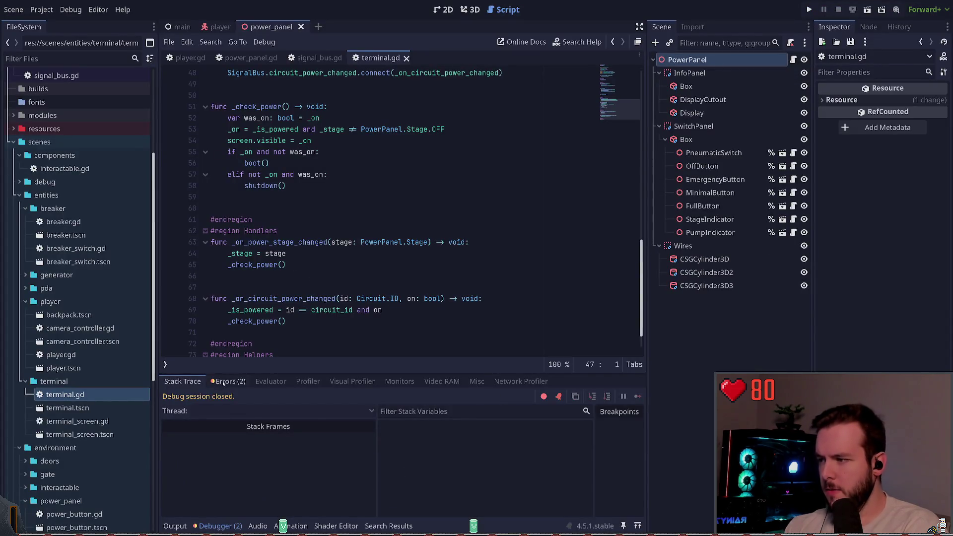
- Fix terminal.gd line 47 to connect power_stage_current_changed to _on_power_stage_current_changed, and save
click(226, 381)
click(252, 428)
double_click(306, 209)
key(Left)
key(ctrl+Delete)
text(power)
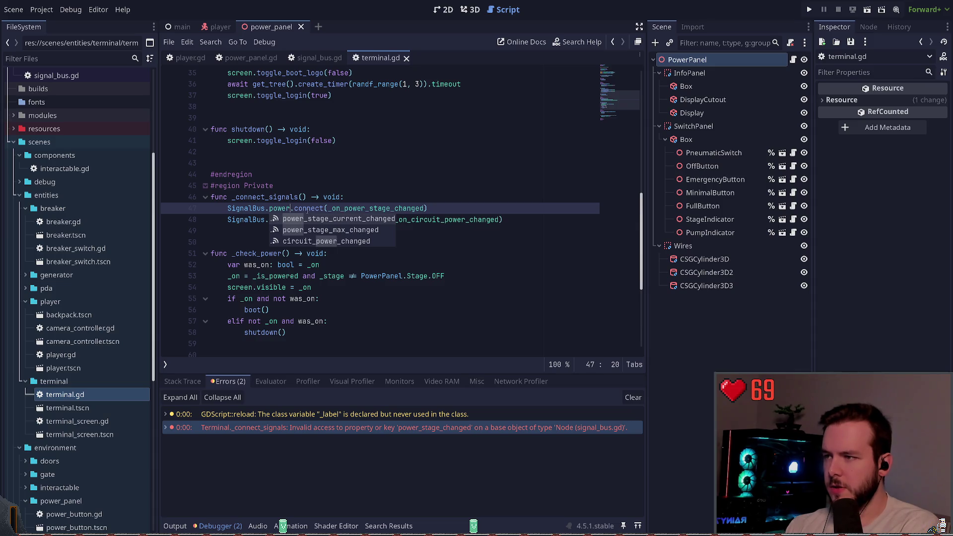
key(Return)
double_click(300, 209)
key(ctrl+c)
drag(435, 209, 515, 209)
key(ctrl+v)
key(ctrl+s)
- Check signal_bus.gd's signal names, rename the line 63 handler to _on_power_stage_current_changed, and run the game
key(Down)
key(Down)
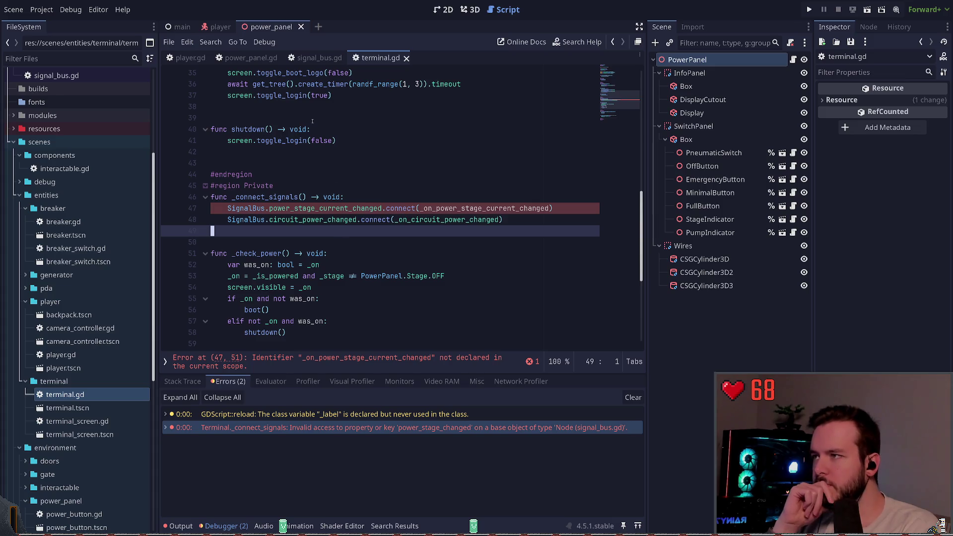
click(302, 58)
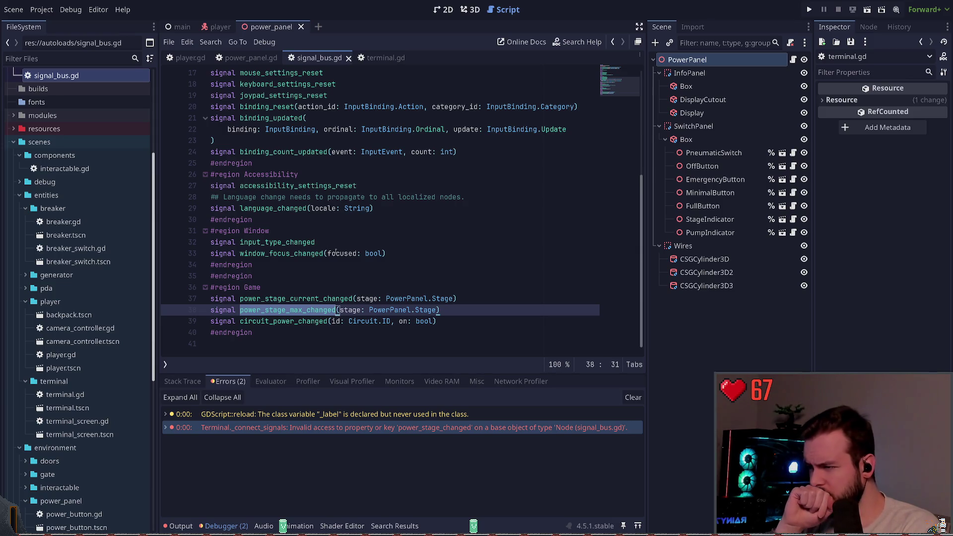
click(381, 57)
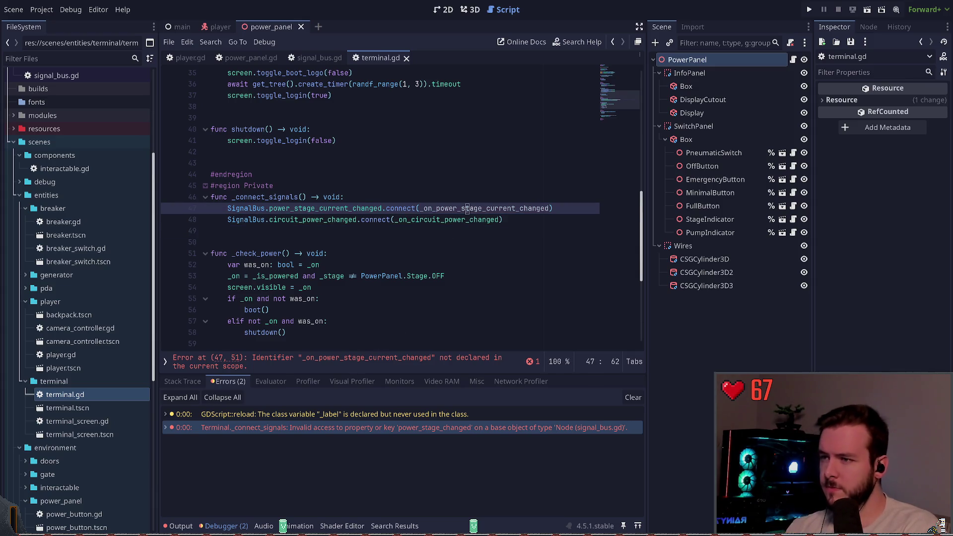
double_click(484, 208)
scroll(442, 234, down, 3)
scroll(446, 222, down, 2)
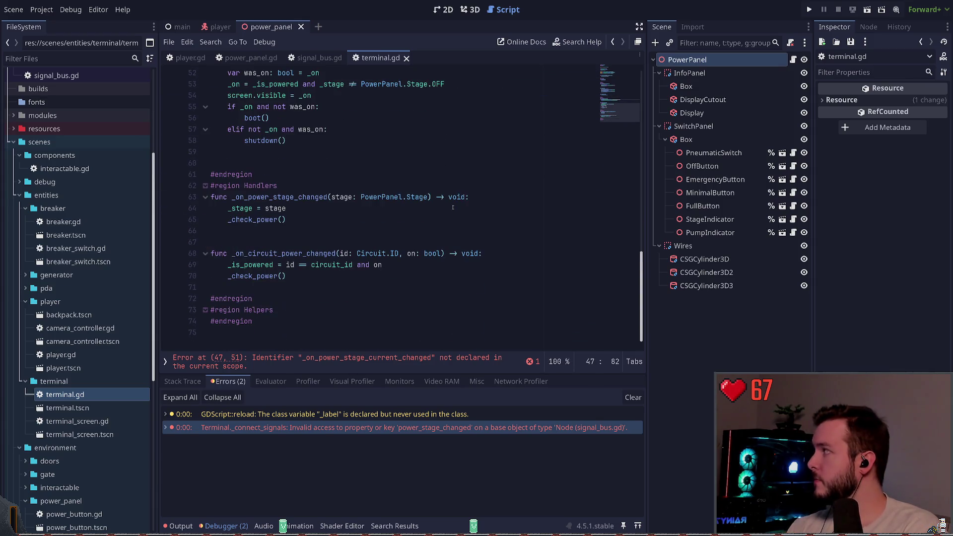
double_click(278, 196)
key(ctrl+v)
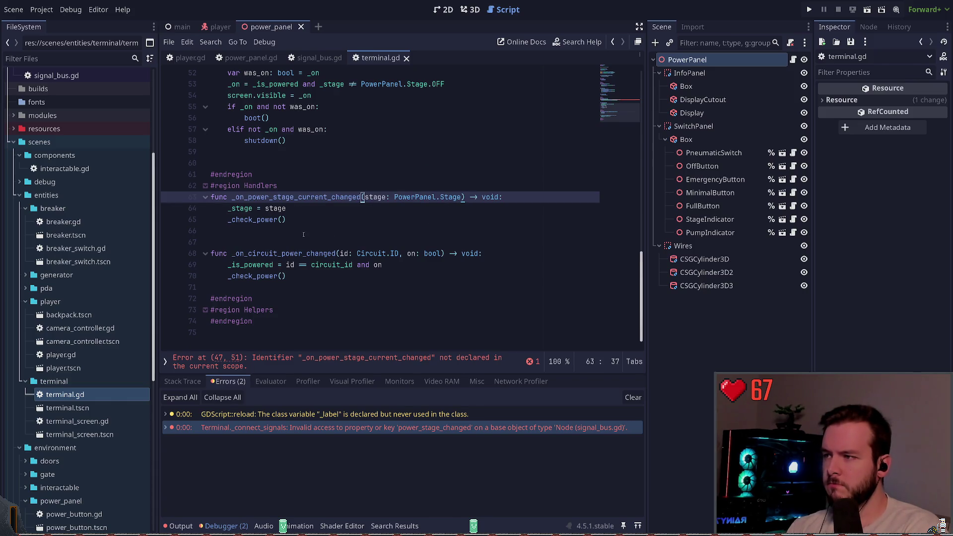
scroll(305, 241, up, 1)
click(331, 246)
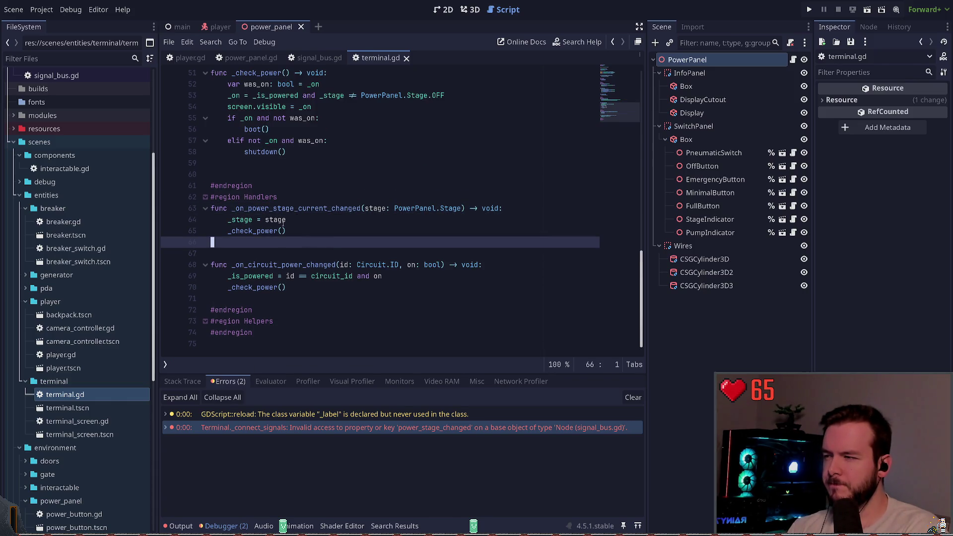
click(809, 10)
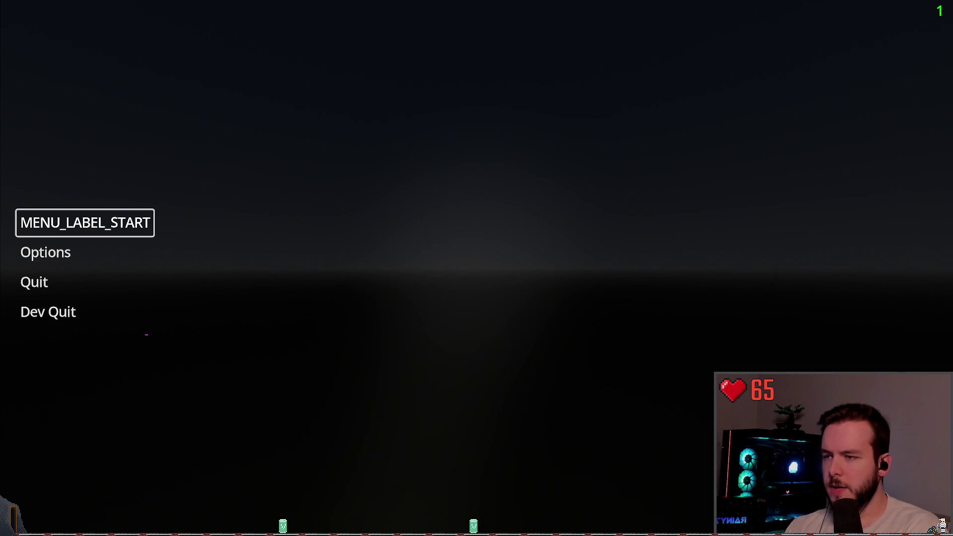
- Leave the running game and return to the Godot editor
key(alt+Tab)
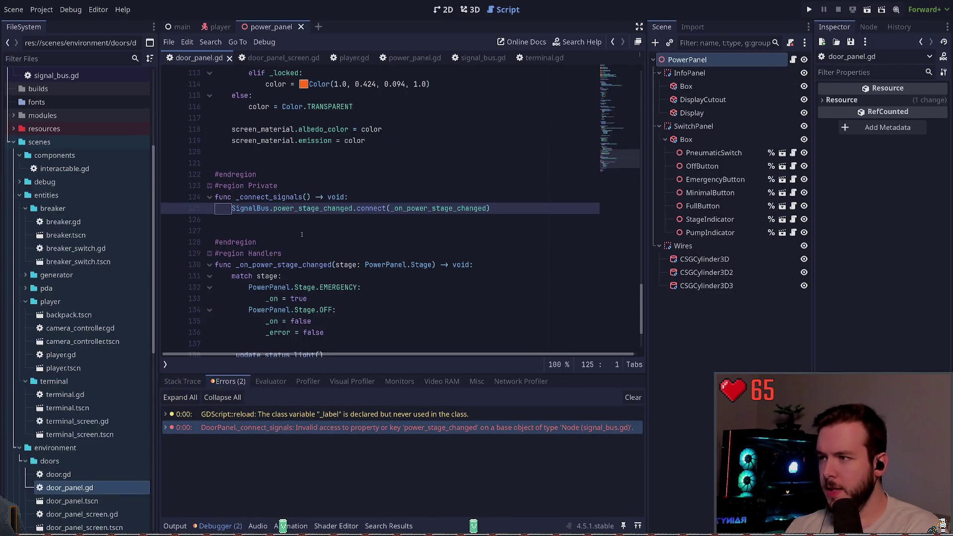
- Rename the line 125 callback and line 130 handler to _on_power_stage_current_changed
double_click(296, 208)
key(ctrl+v)
key(ctrl+z)
double_click(442, 208)
key(ctrl+v)
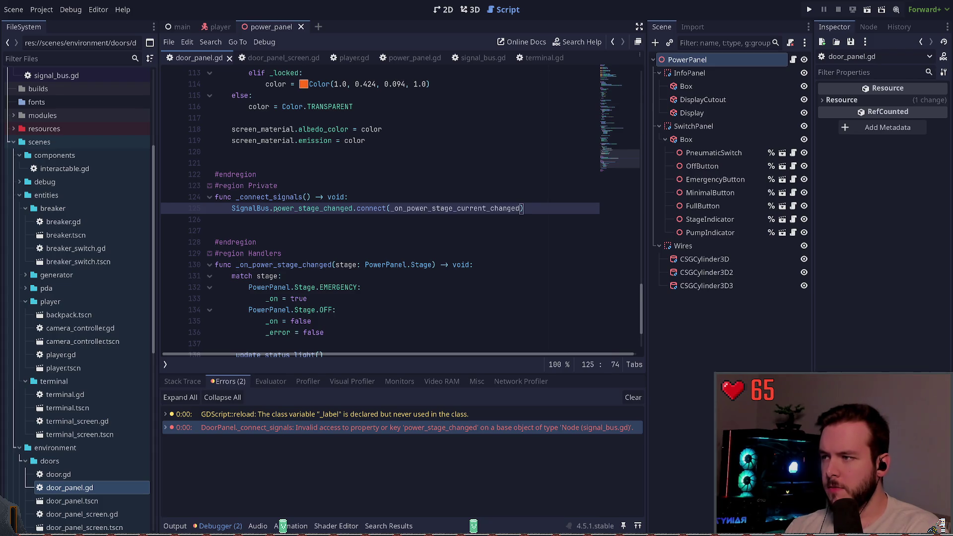
scroll(292, 221, down, 2)
double_click(288, 186)
key(ctrl+v)
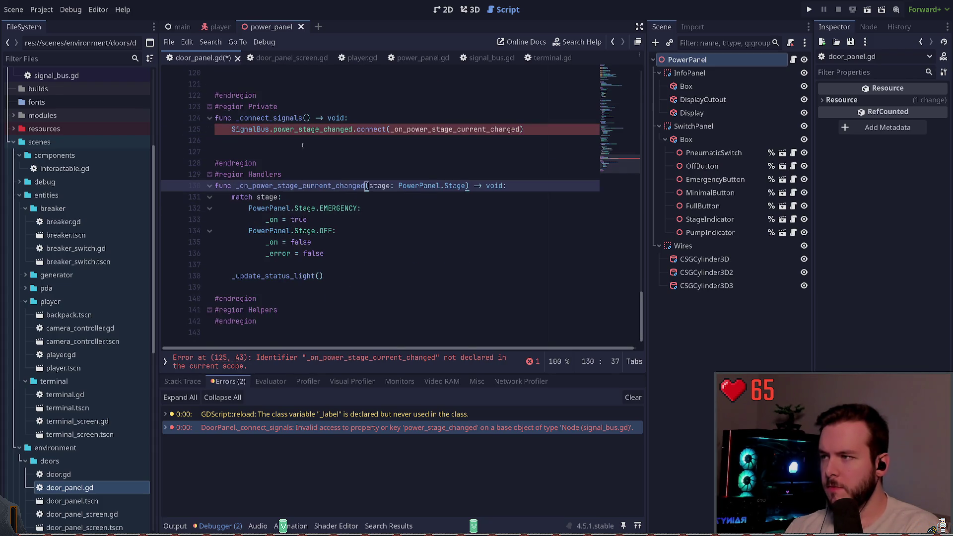
- Change the connected signal on line 125 to power_stage_current_changed
double_click(347, 130)
key(ctrl+v)
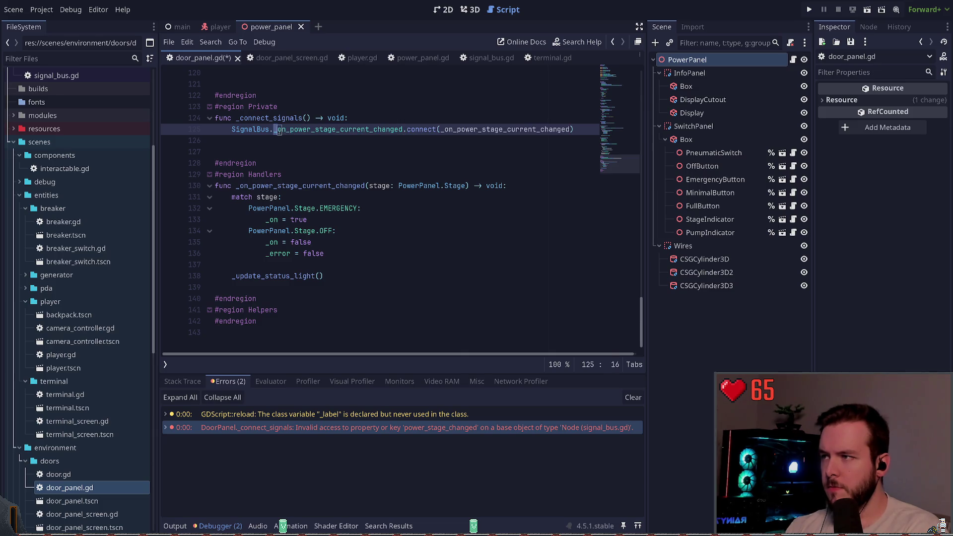
key(Delete)
key(BackSpace)
key(BackSpace)
key(BackSpace)
- Save door_panel.gd and run the game again
scroll(286, 129, up, 1)
key(ctrl+s)
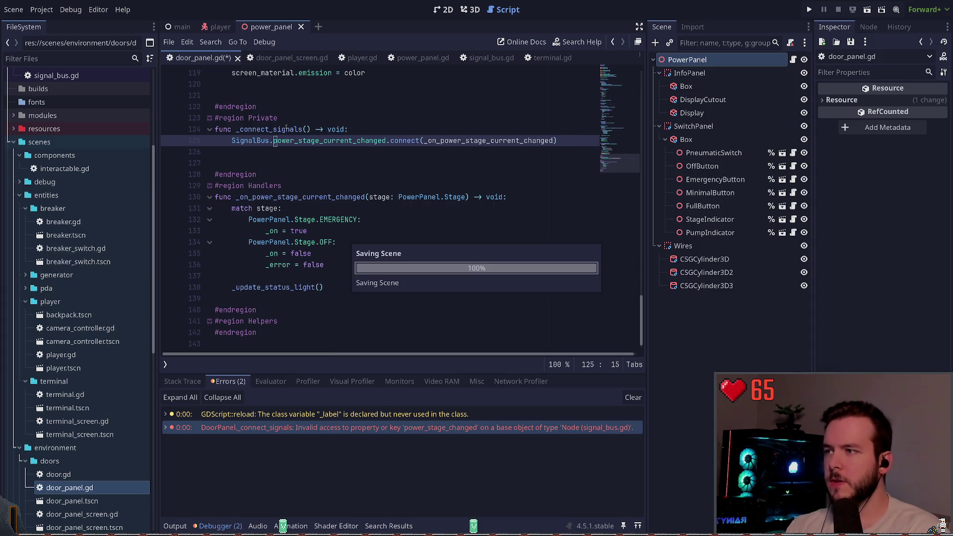
key(Left)
key(Left)
key(Left)
click(810, 8)
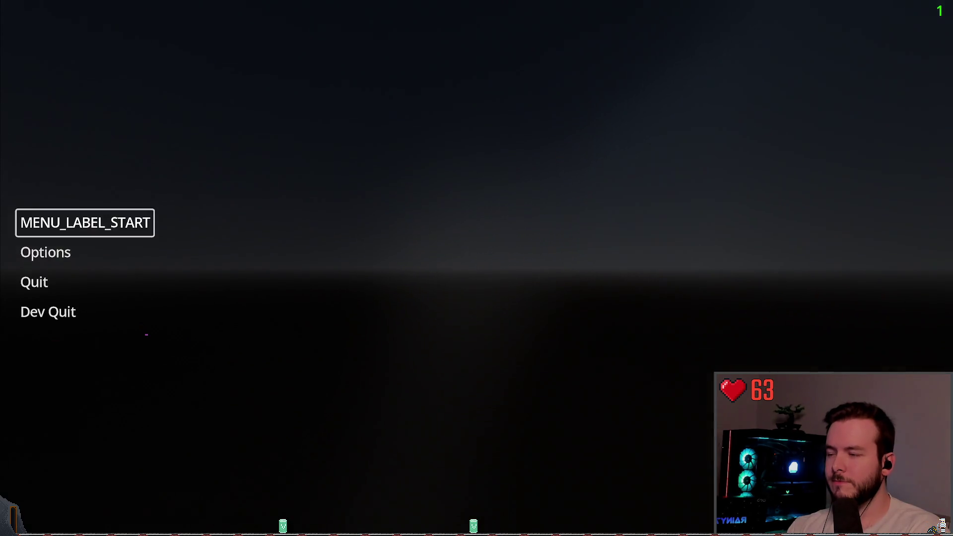
- Stop the game and autocomplete line 44's signal to power_stage_current_changed in breaker_switch.gd
key(F8)
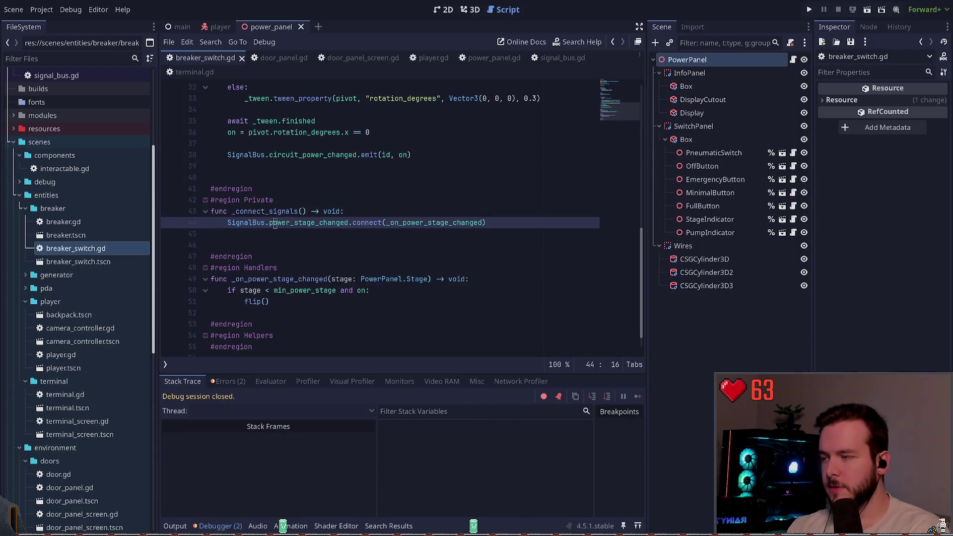
key(ctrl+Delete)
text(power)
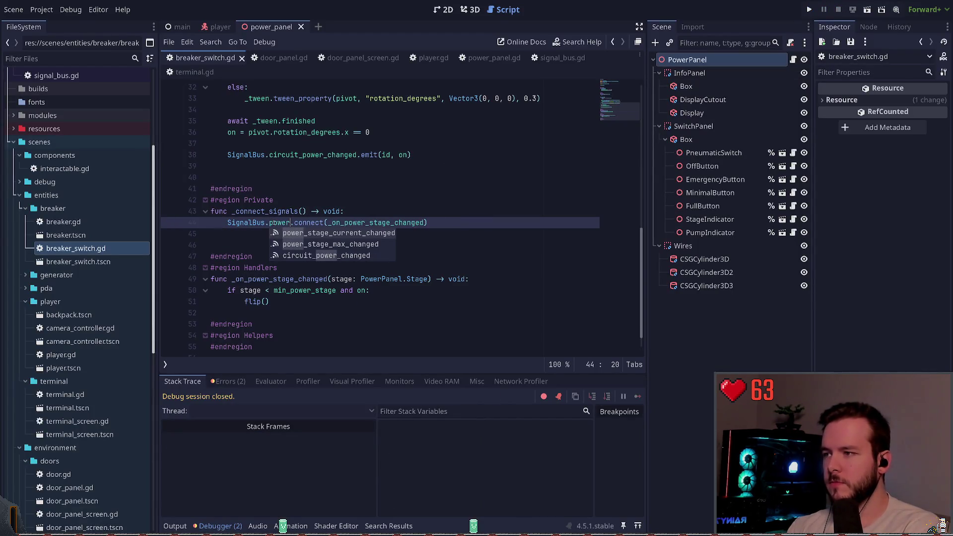
key(Return)
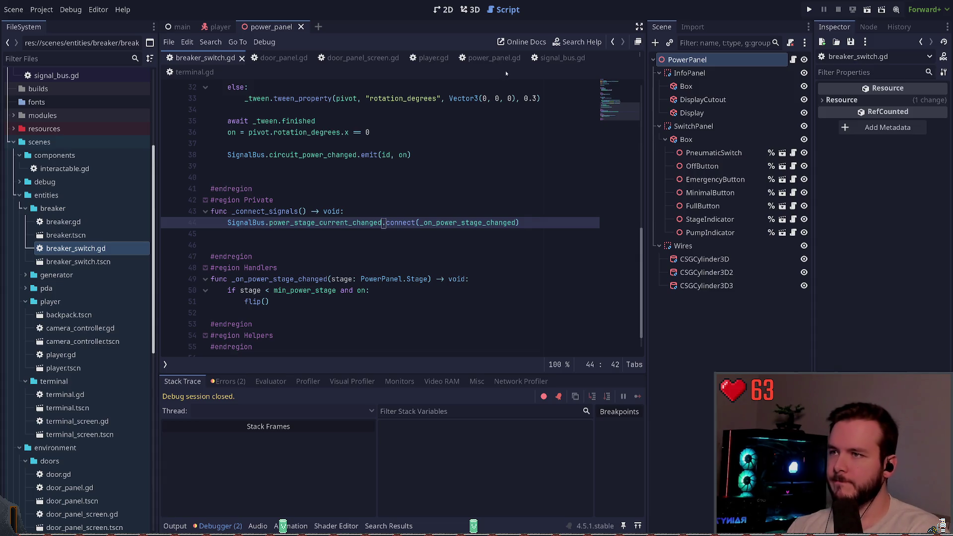
- Copy the _on_power_stage_current_changed handler name from door_panel.gd
click(278, 57)
key(ctrl+shift+Left)
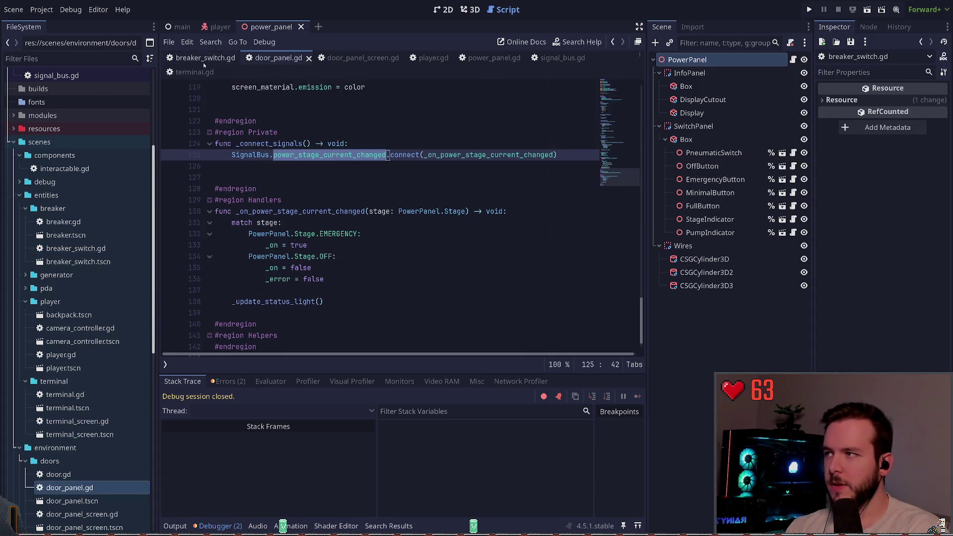
click(203, 59)
click(286, 58)
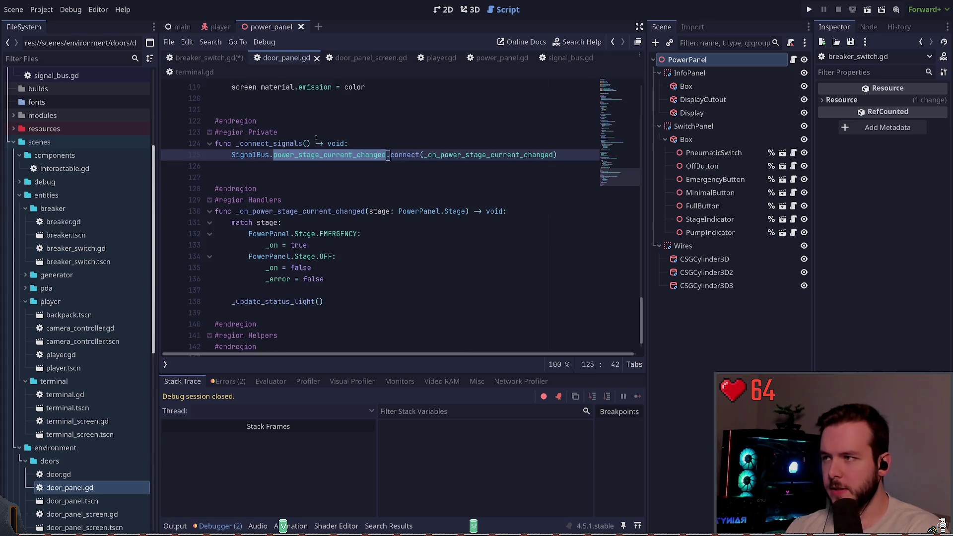
click(288, 212)
click(203, 57)
- Rename the line 44 callback and line 49 handler to _on_power_stage_current_changed, save, and playtest
double_click(468, 226)
key(ctrl+v)
double_click(278, 279)
key(ctrl+v)
key(ctrl+s)
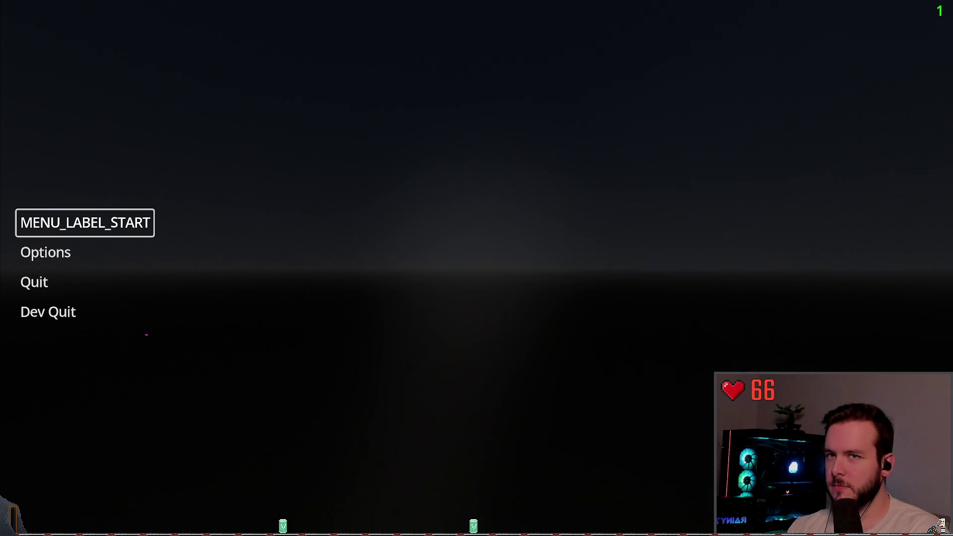
key(alt+F4)
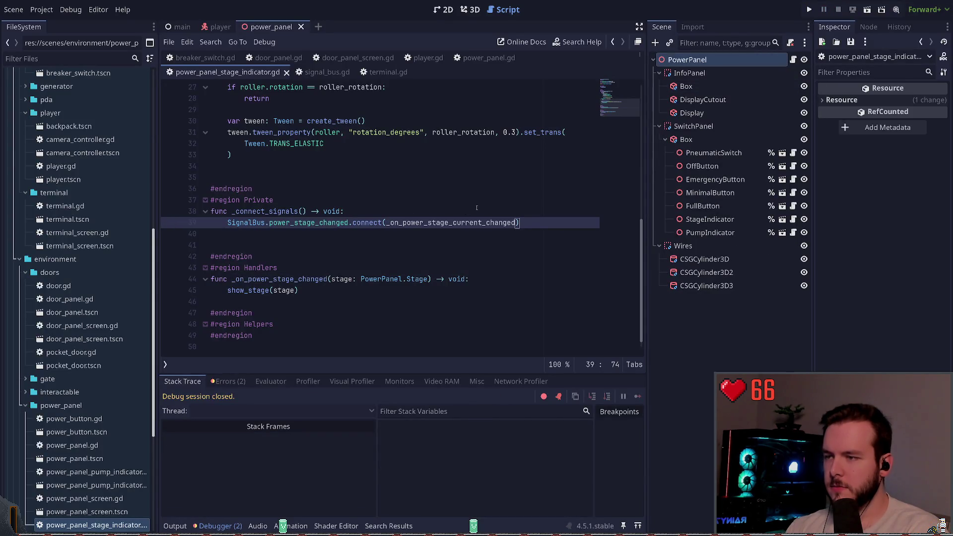
- Replace _on_power_stage_changed with _on_power_stage_current_changed in all files
key(ctrl+z)
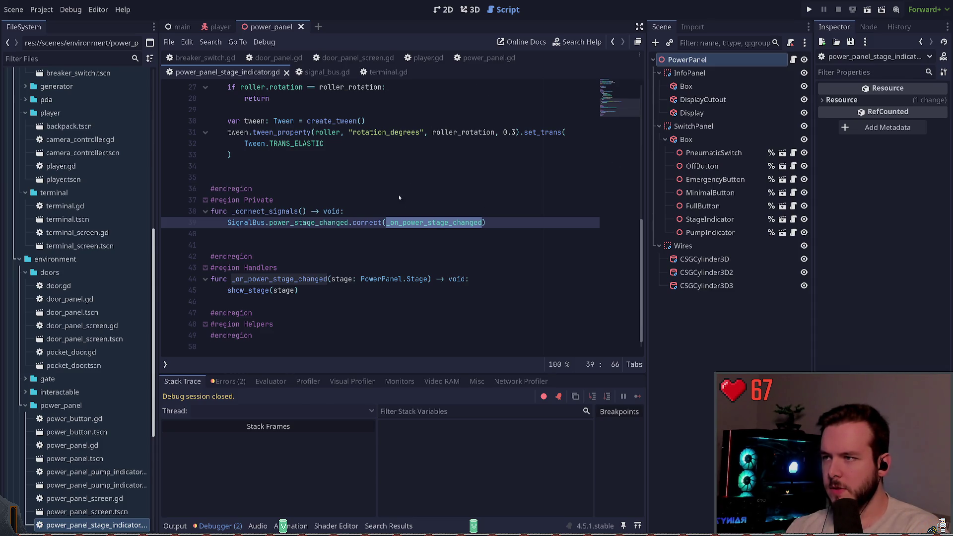
key(ctrl+shift+r)
click(347, 506)
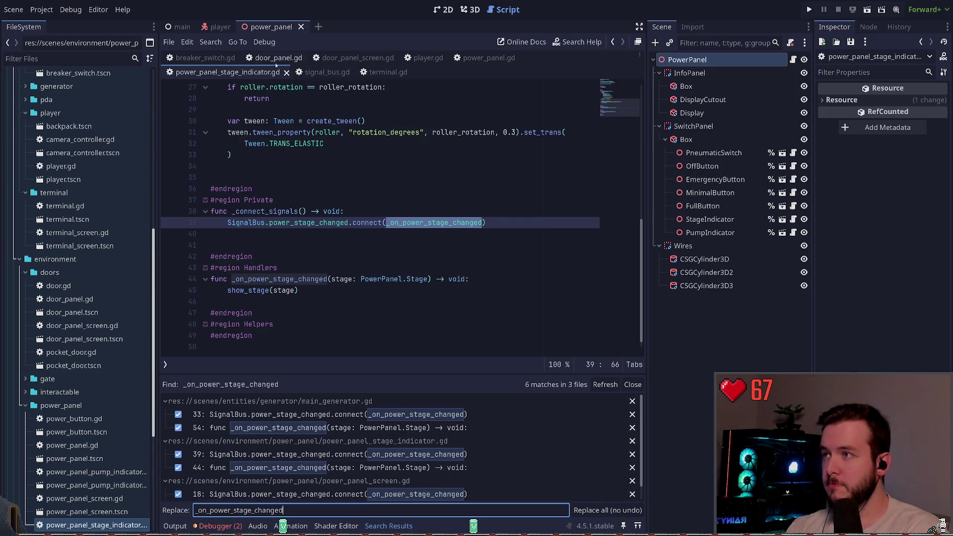
click(224, 59)
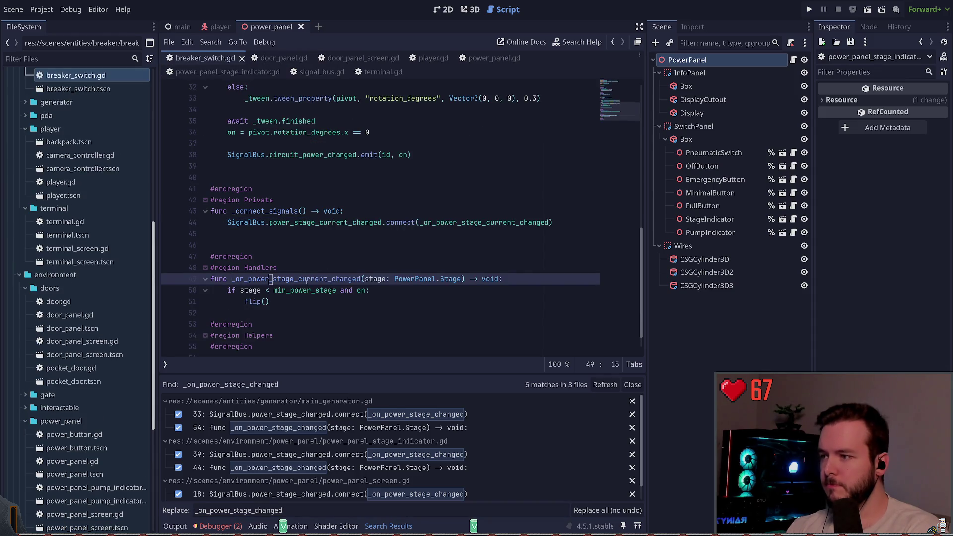
double_click(296, 279)
key(ctrl+c)
click(309, 507)
key(ctrl+a)
key(ctrl+v)
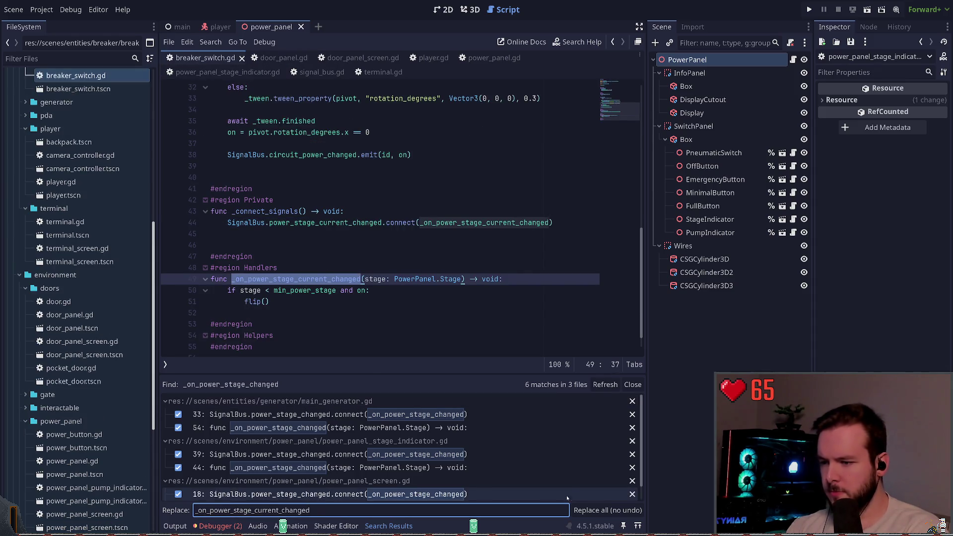
click(585, 510)
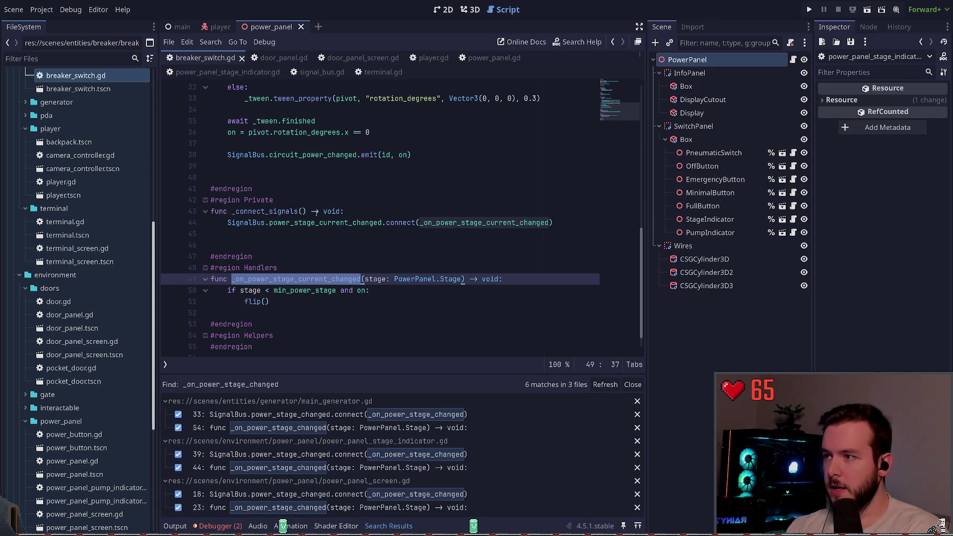
- Search all scripts for power_stage_current_changed, save, and jump to the breaker_switch.gd match
double_click(325, 223)
drag(227, 223, 383, 223)
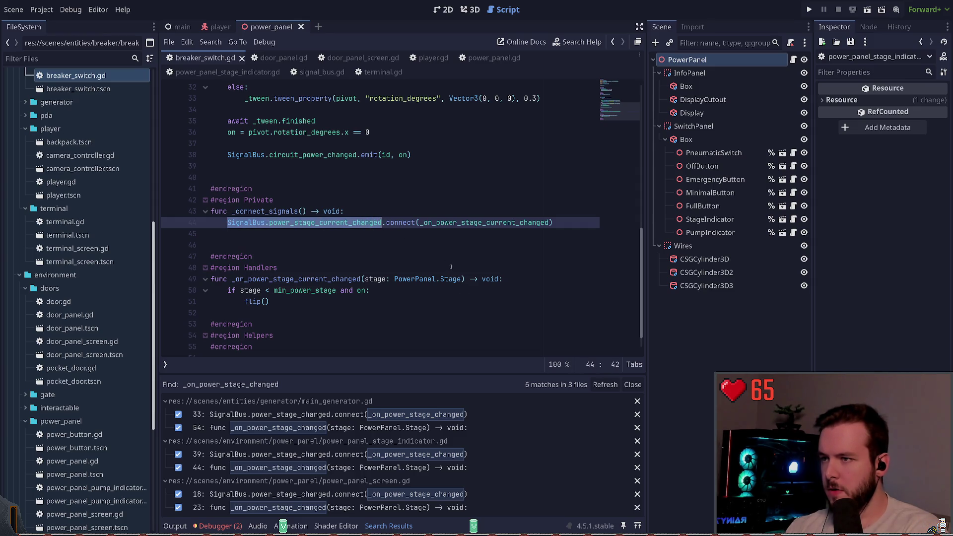
key(ctrl+shift+r)
key(Return)
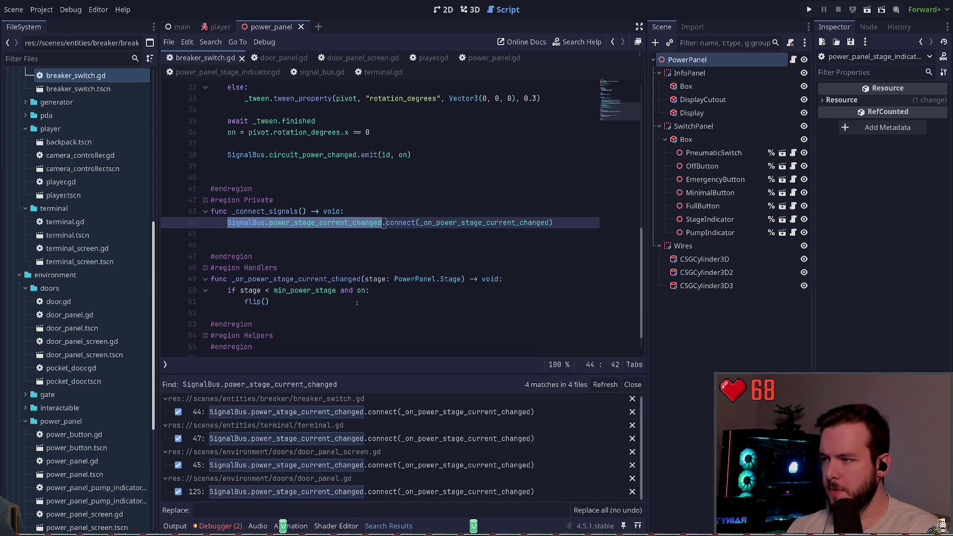
click(337, 302)
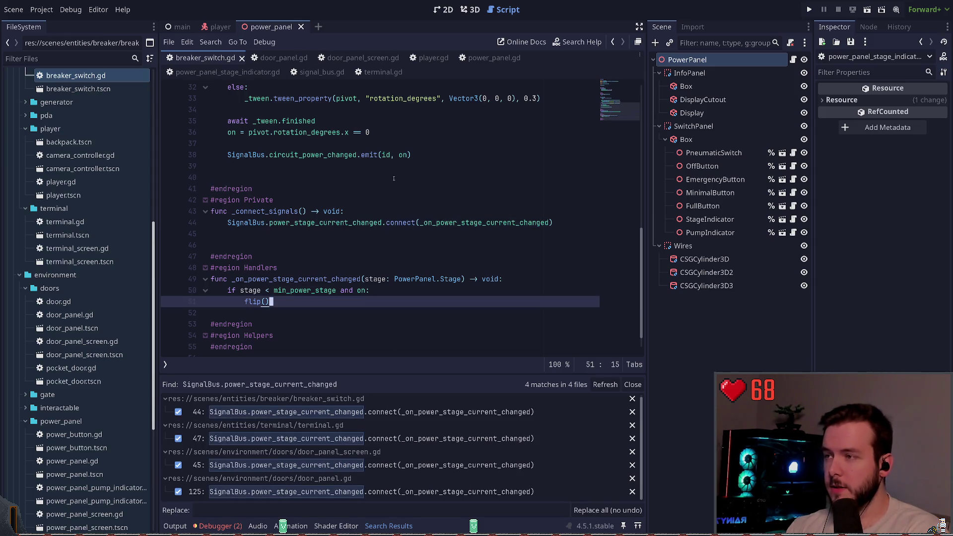
click(352, 177)
key(ctrl+s)
click(328, 412)
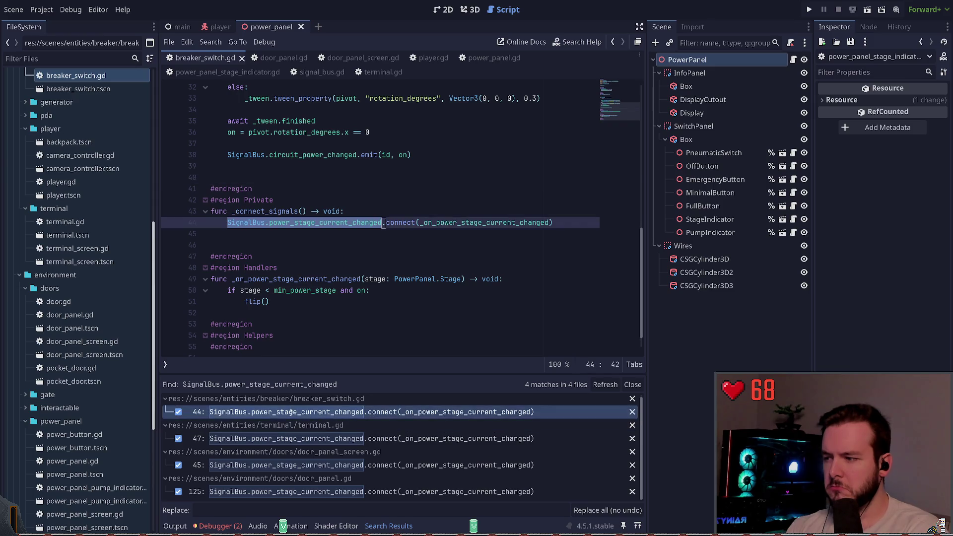
- Playtest, stop on the runtime error, and select SignalBus.power_stage_changed on line 39
click(805, 13)
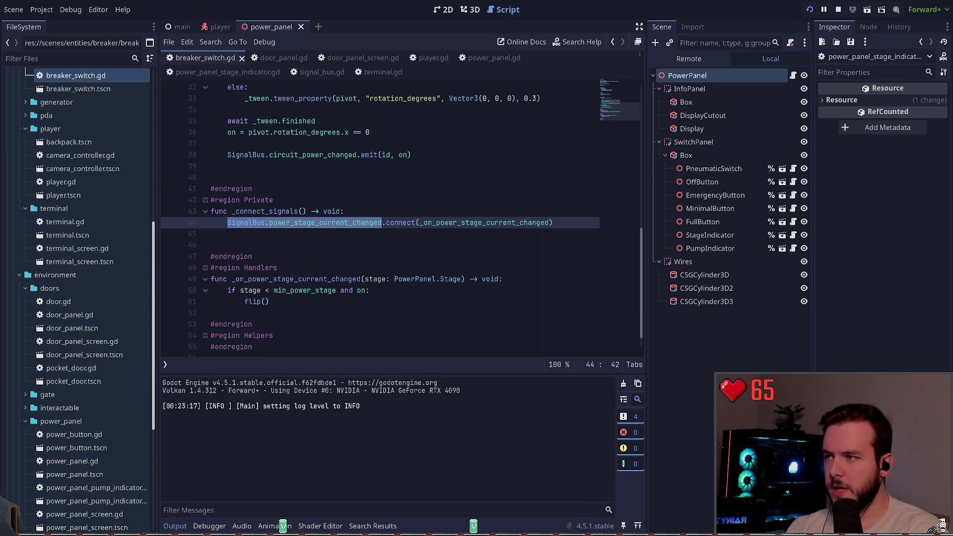
key(F8)
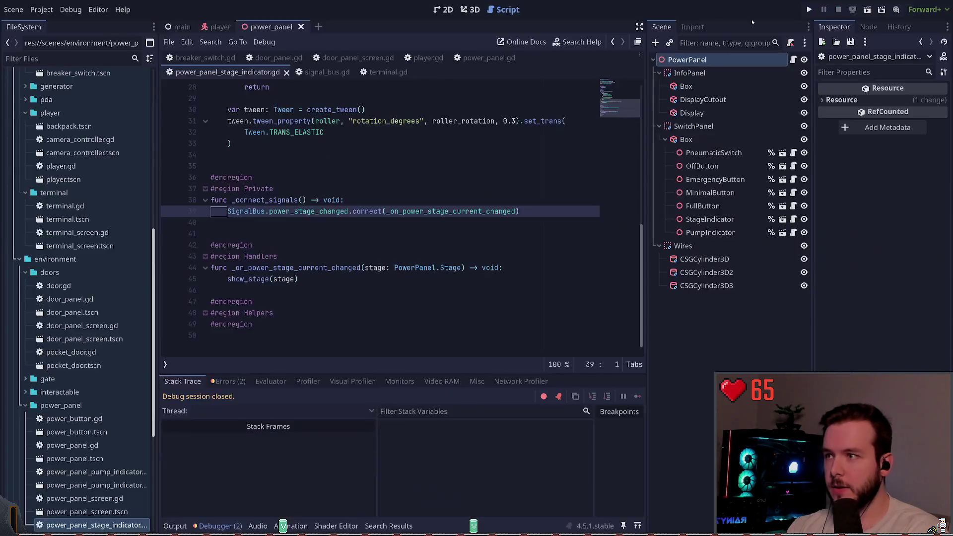
click(240, 211)
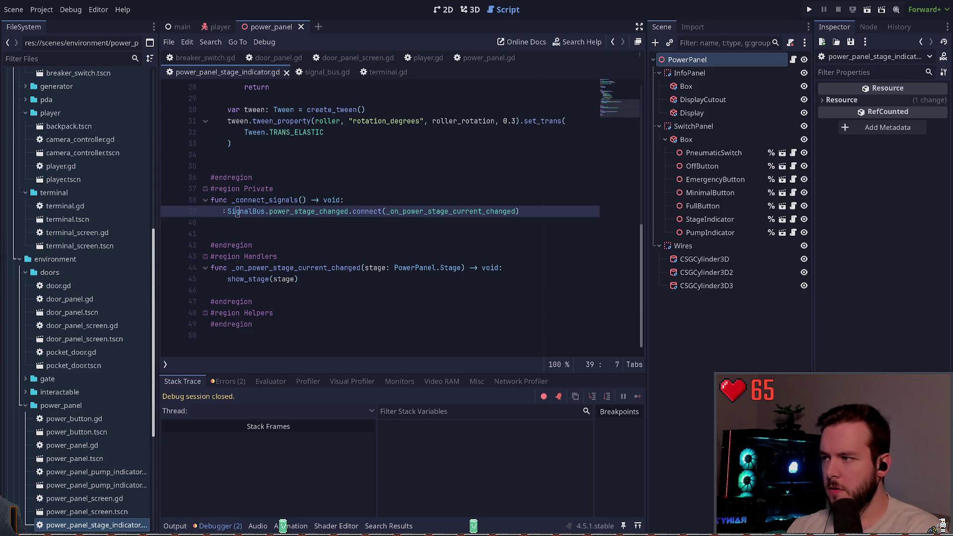
mouse_move(229, 211)
mouse_down()
mouse_move(360, 212)
mouse_move(350, 211)
mouse_up()
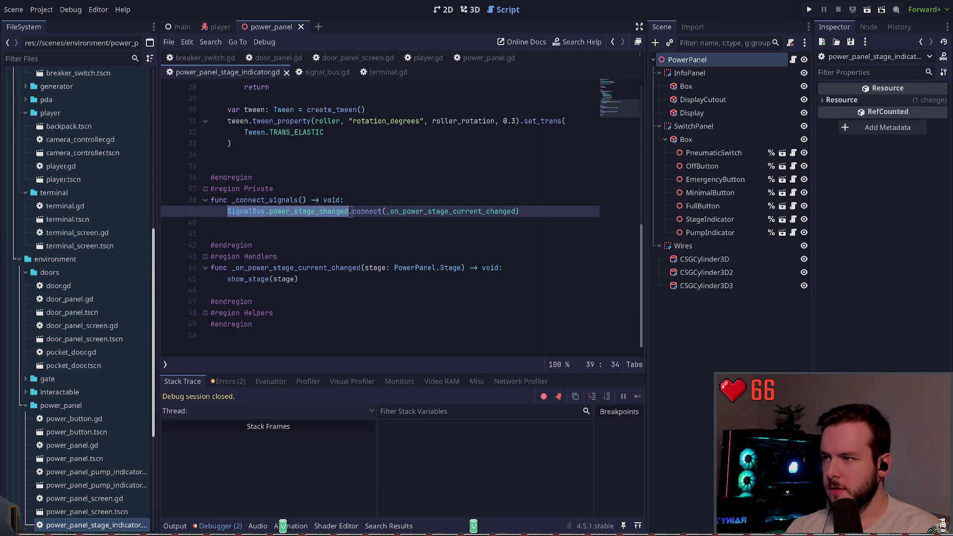
- Replace all SignalBus.power_stage_changed with SignalBus.power_stage_current_changed project-wide, then relaunch
key(ctrl+shift+f)
key(Return)
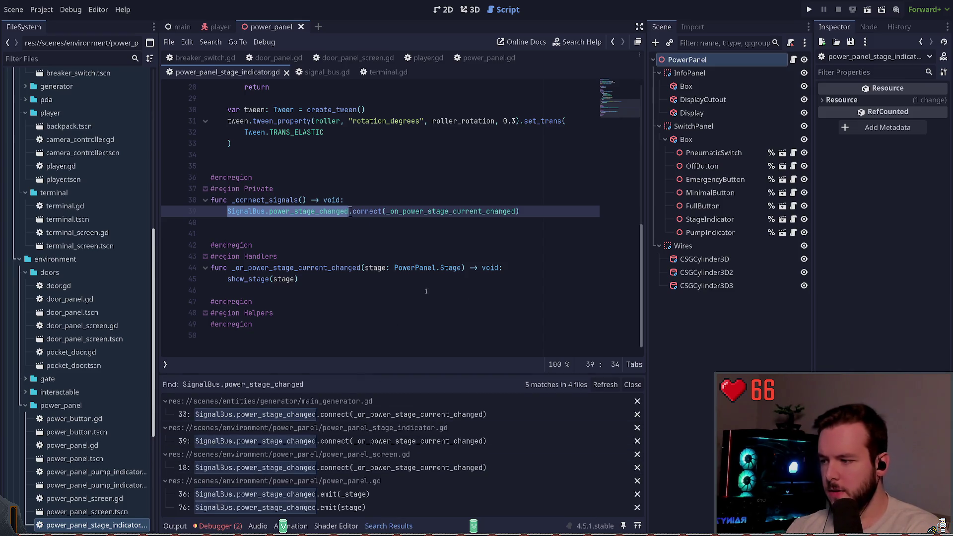
click(423, 219)
key(ctrl+shift+r)
key(Return)
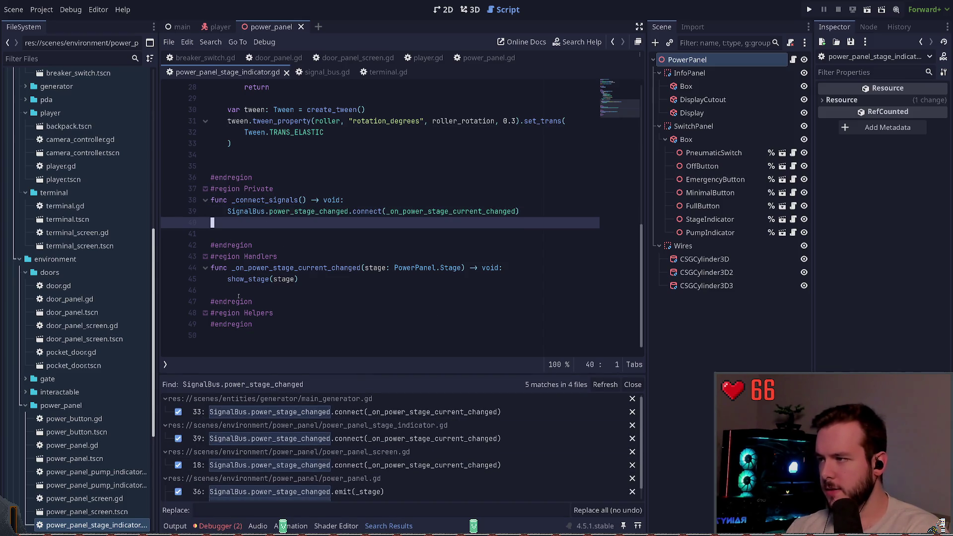
click(378, 510)
key(ctrl+v)
click(599, 510)
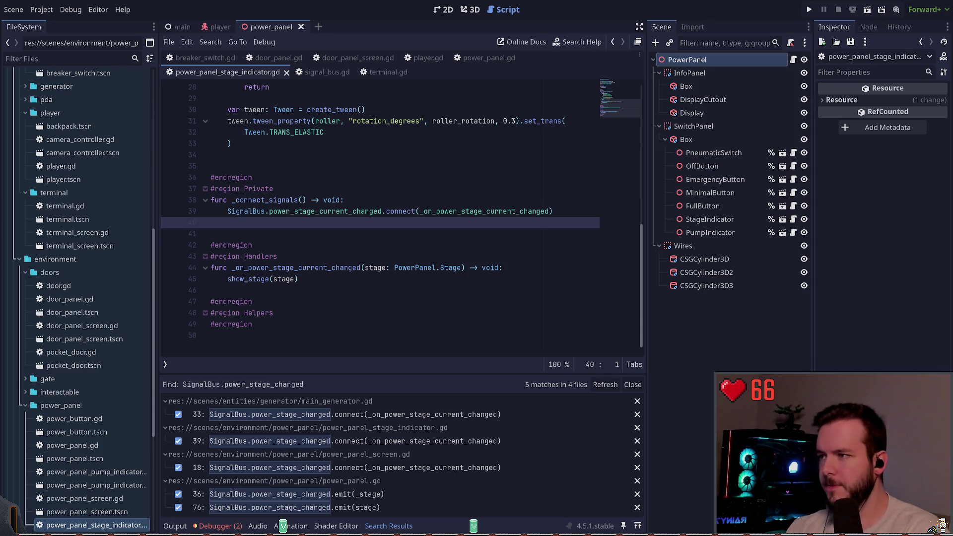
click(212, 166)
key(F5)
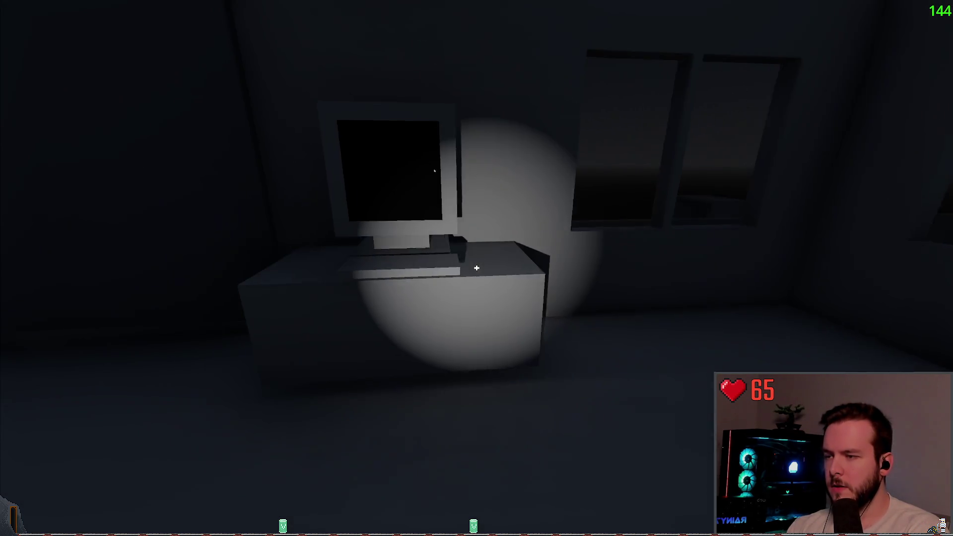
- Quit the game, then hide the PDA node in the player scene
key(Escape)
click(50, 311)
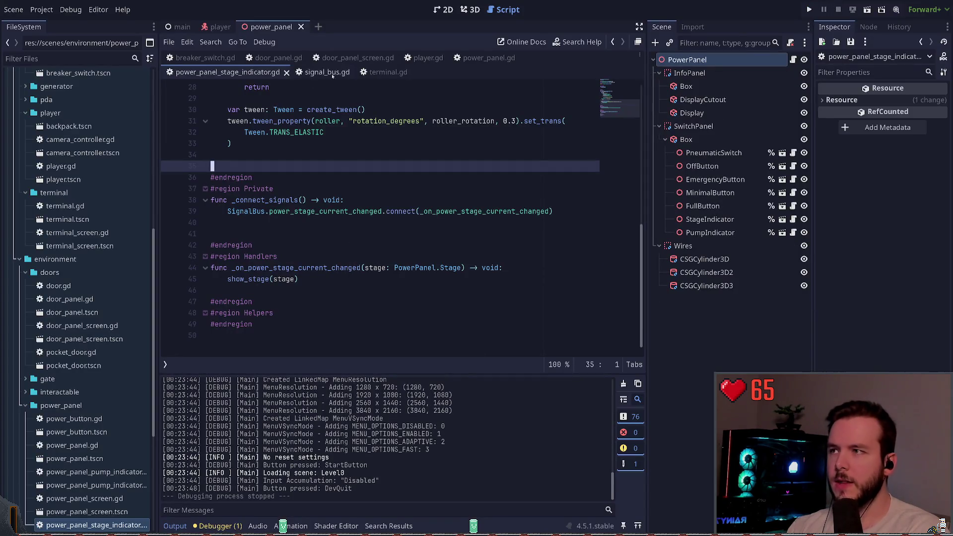
click(220, 27)
click(470, 9)
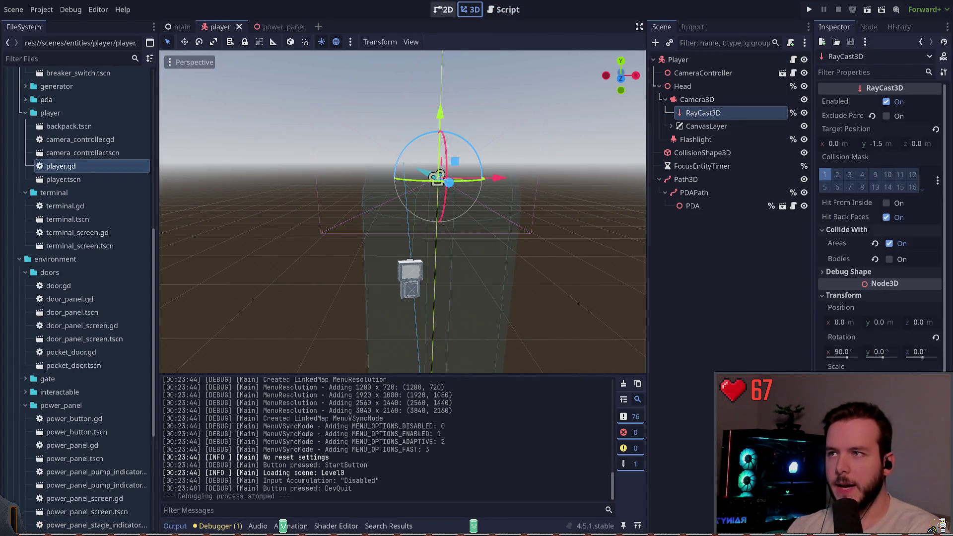
click(805, 205)
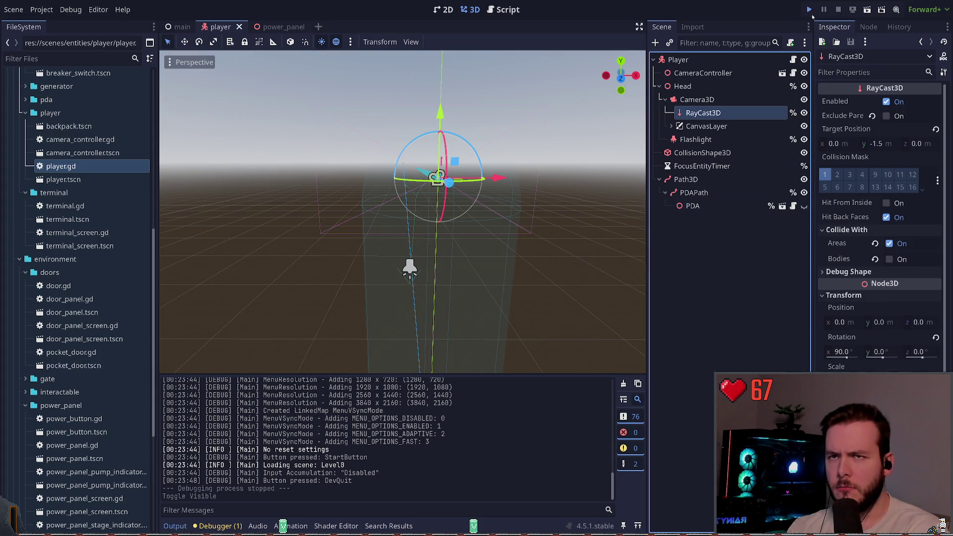
- Playtest the power panel, switching it to Off then Emergency, then quit to the editor
click(810, 9)
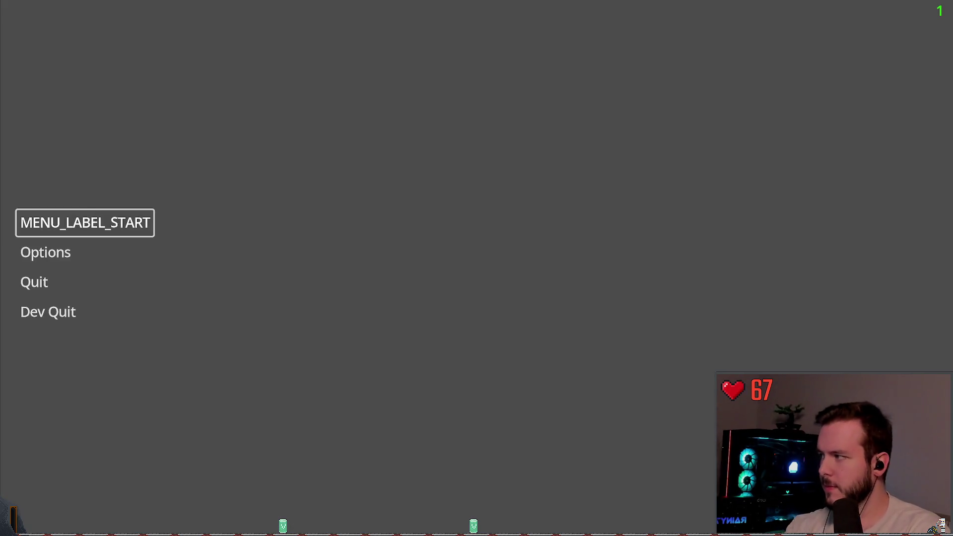
key(Return)
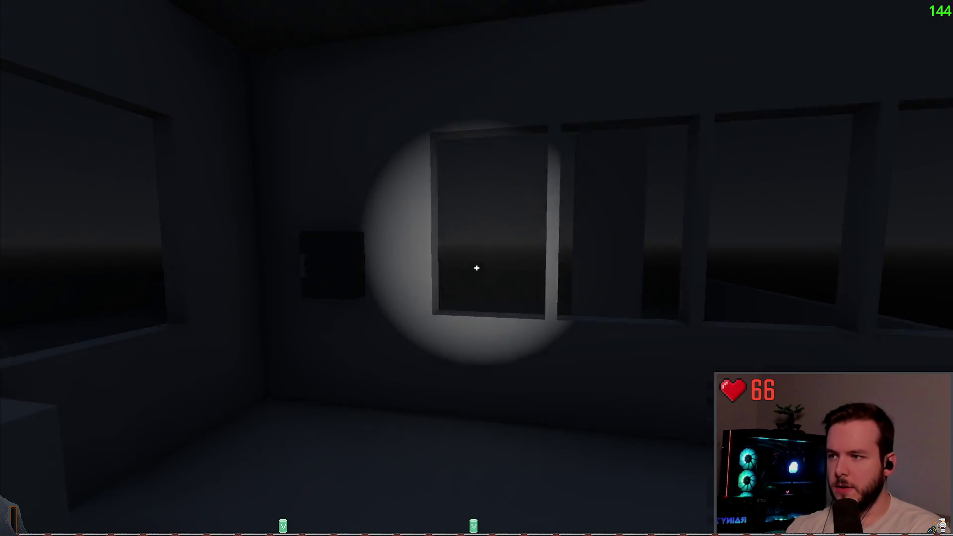
key(e)
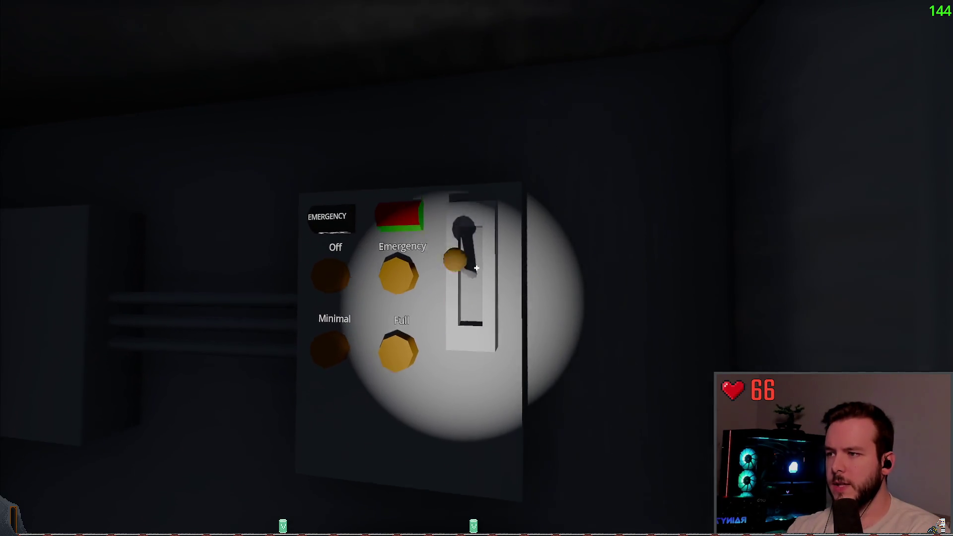
click(477, 268)
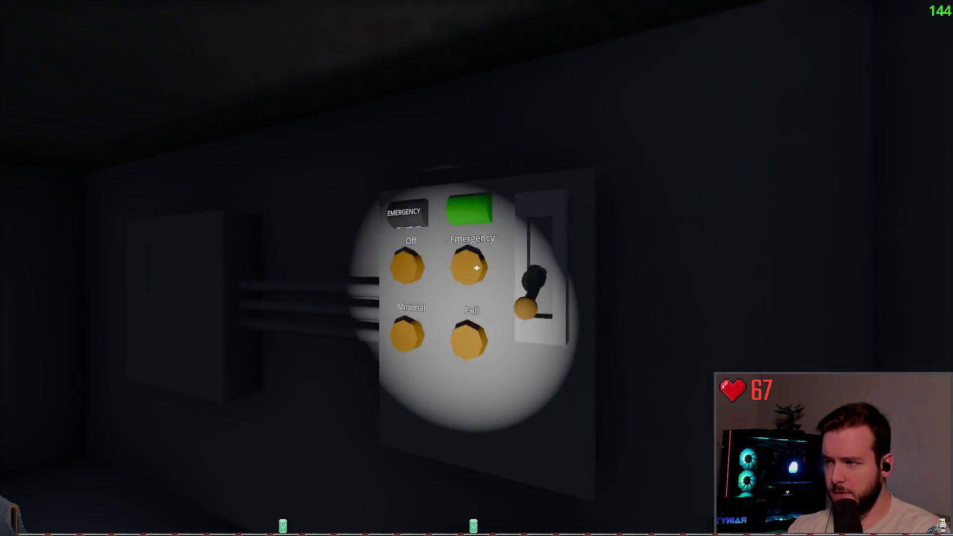
click(477, 268)
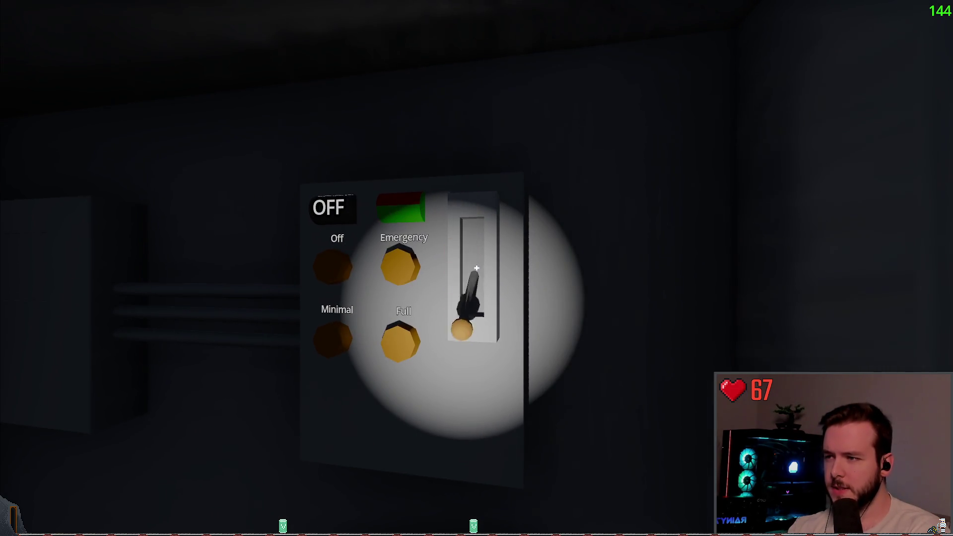
click(476, 268)
click(476, 268)
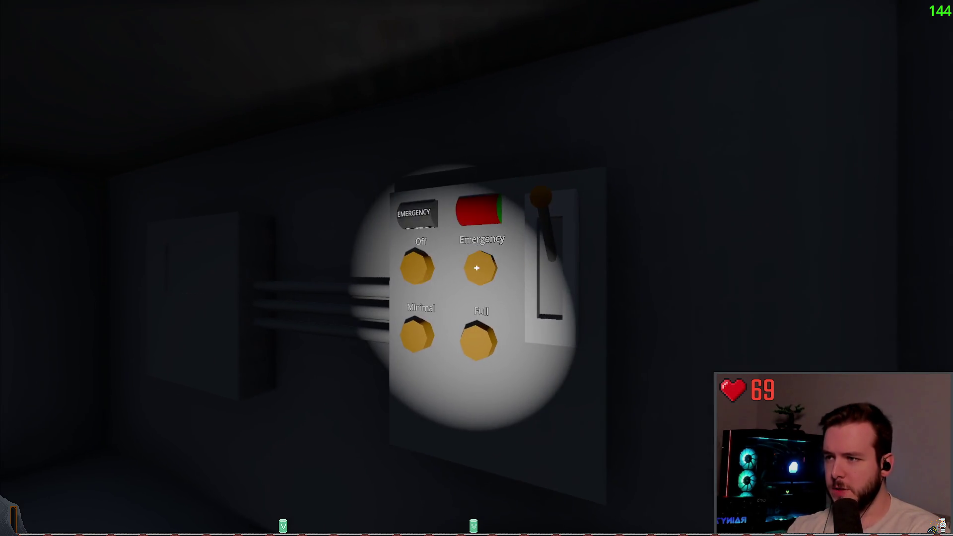
key(Escape)
click(37, 313)
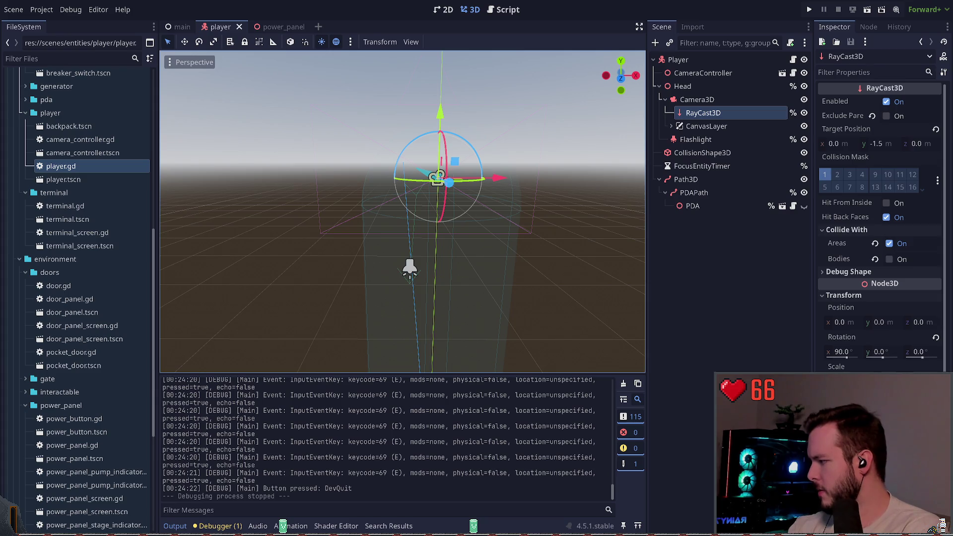
click(350, 117)
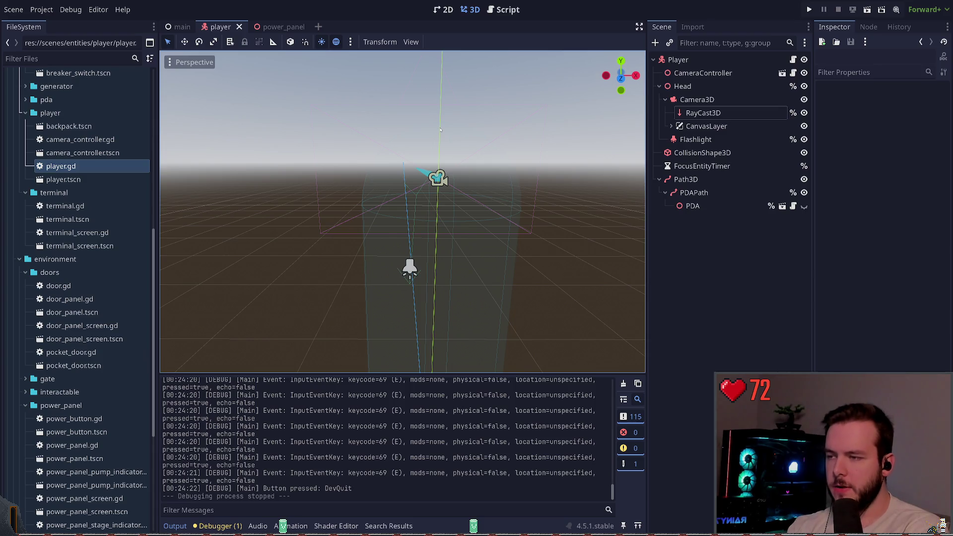
- Open main_generator.gd and add a new line after the SHUTDOWN state change
key(ctrl+F3)
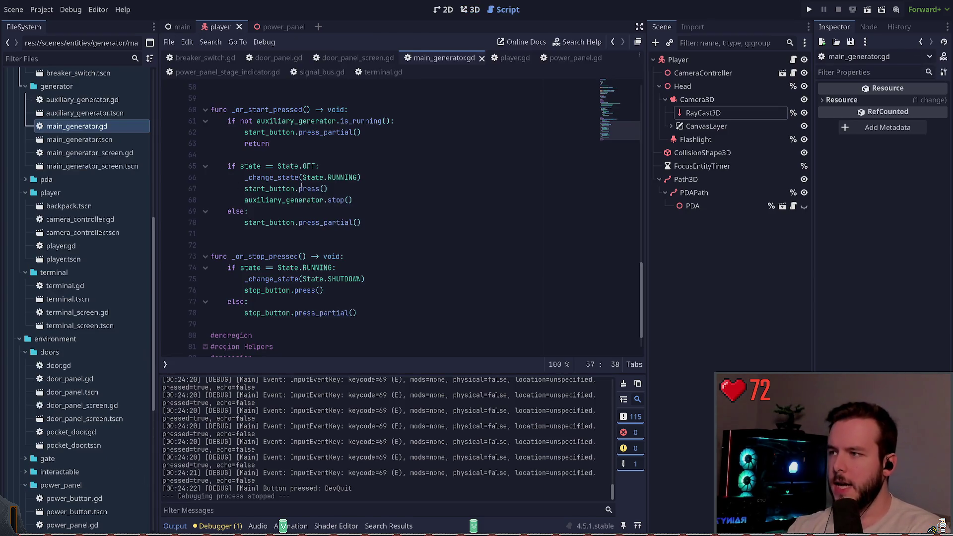
scroll(298, 209, down, 1)
scroll(308, 224, up, 5)
click(330, 255)
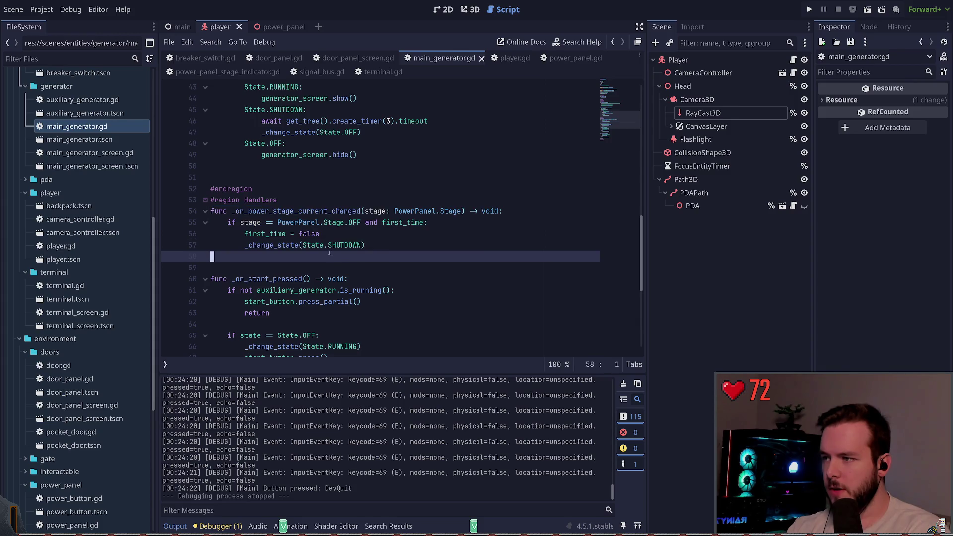
click(358, 237)
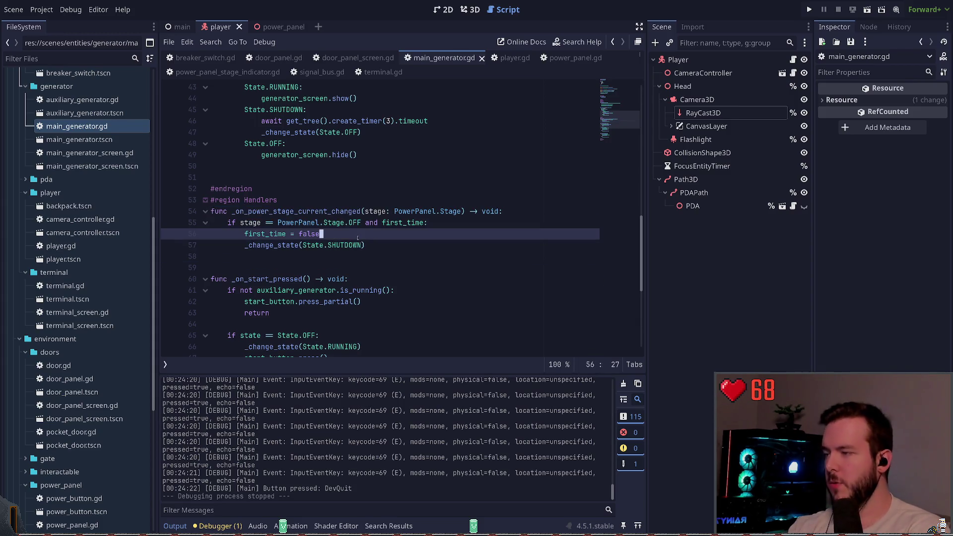
key(Down)
key(End)
key(Return)
- Write SignalBus.power_stage_max_changed.emit(PowerPanel.Stage.OFF) with autocomplete and save the script
text(Signb)
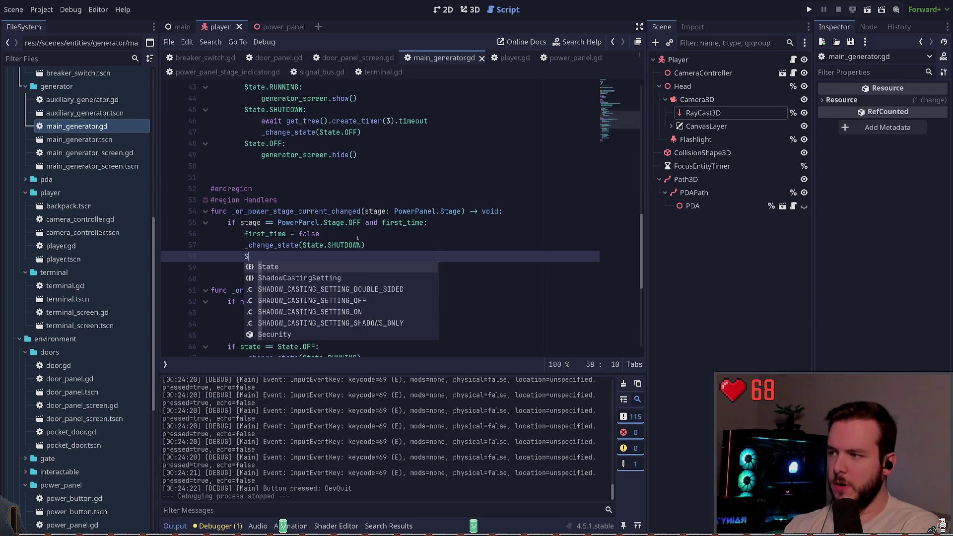
key(Return)
text(.emit_)
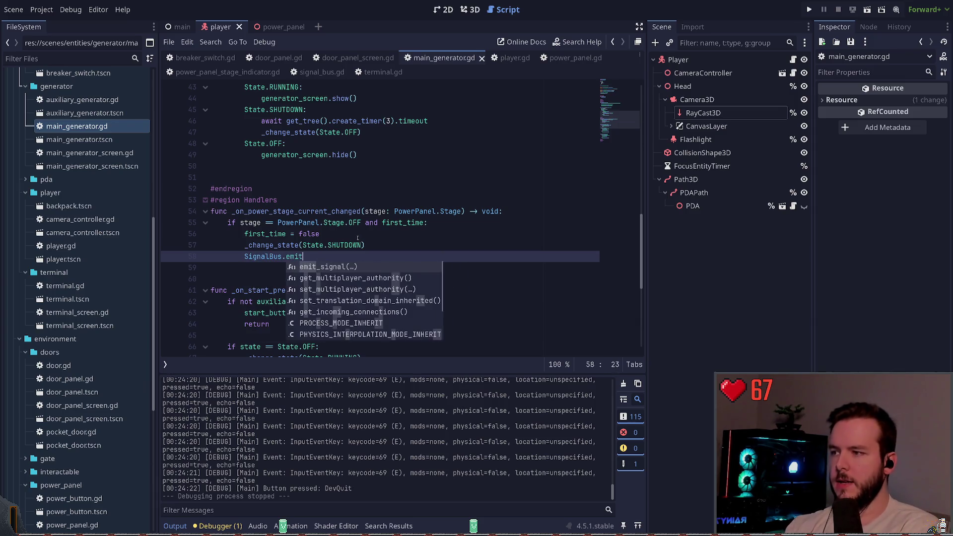
key(BackSpace)
key(BackSpace)
key(BackSpace)
text(max)
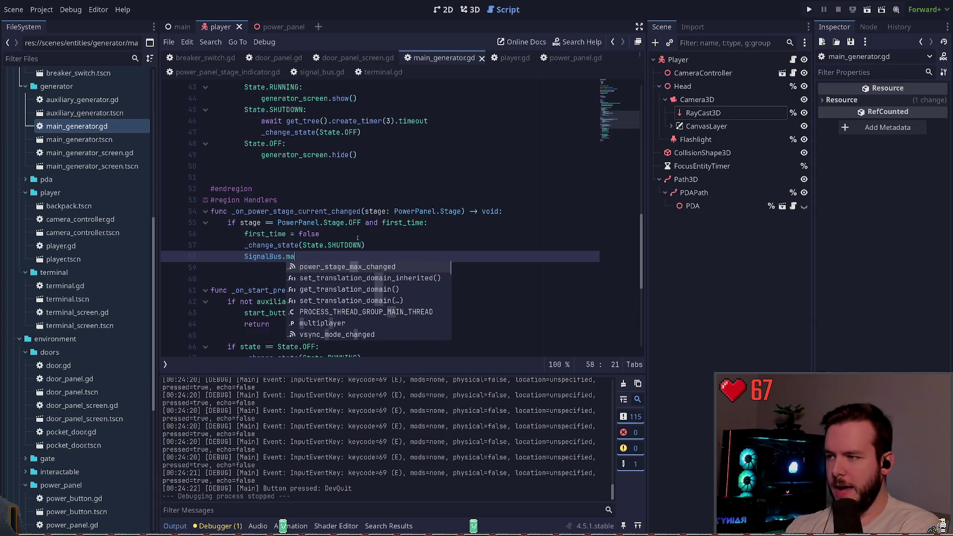
key(Return)
text(emit(PowerPanle)
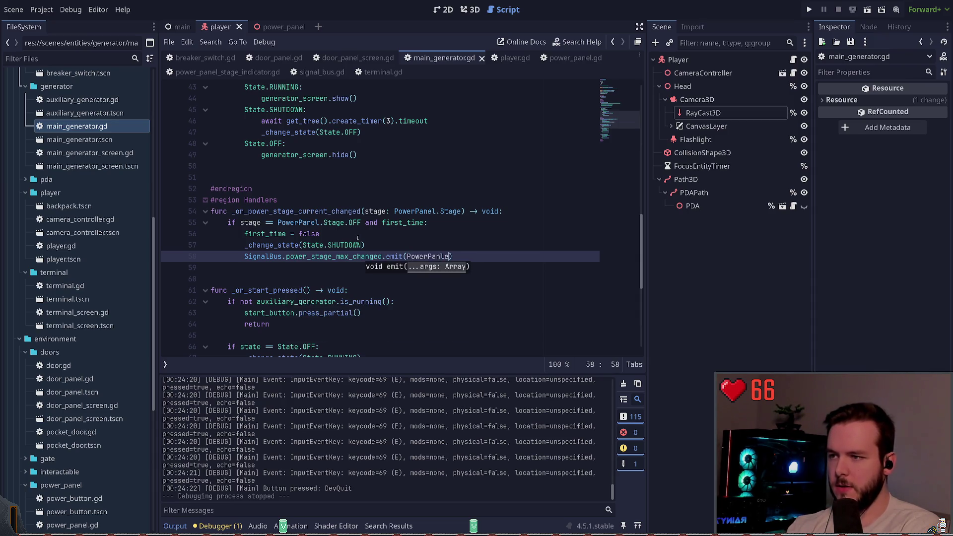
key(BackSpace)
text(Stage.)
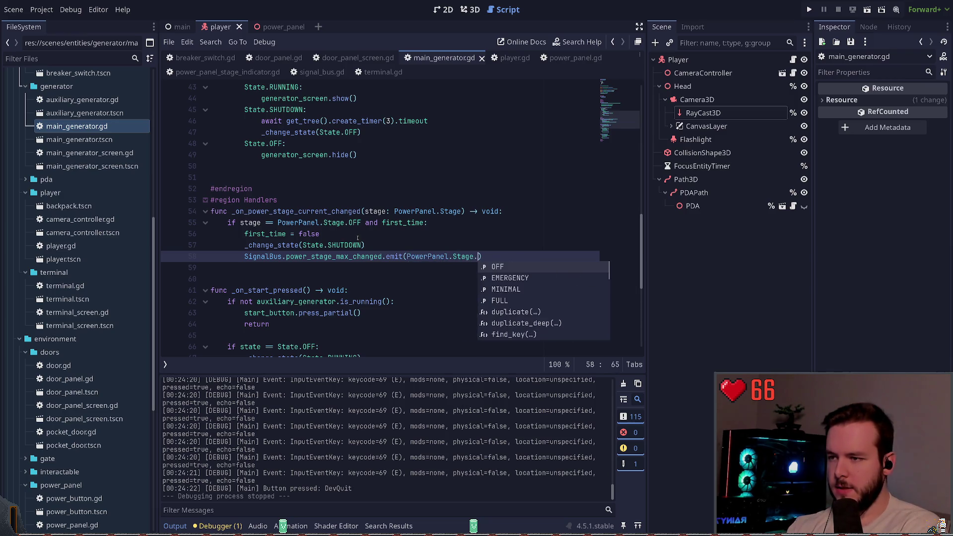
key(Return)
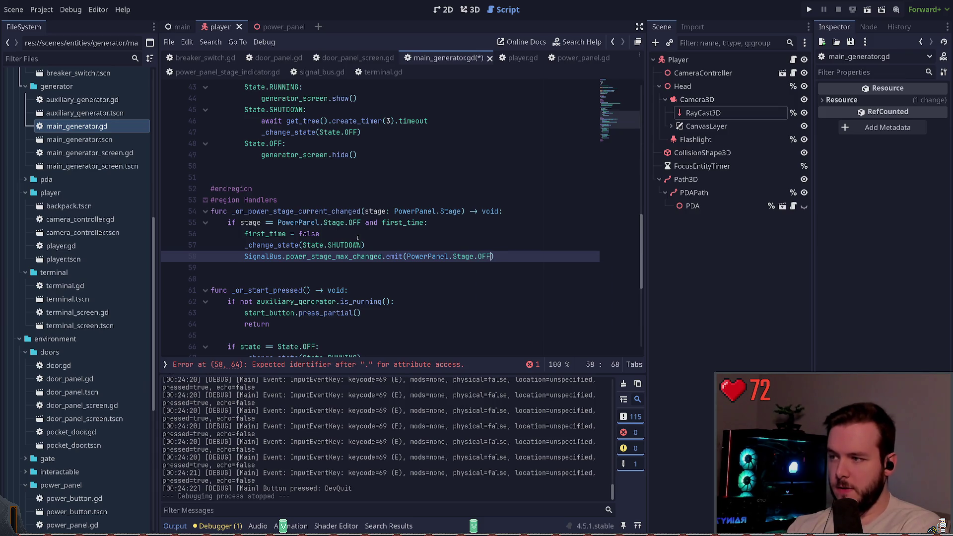
key(ctrl+s)
click(351, 237)
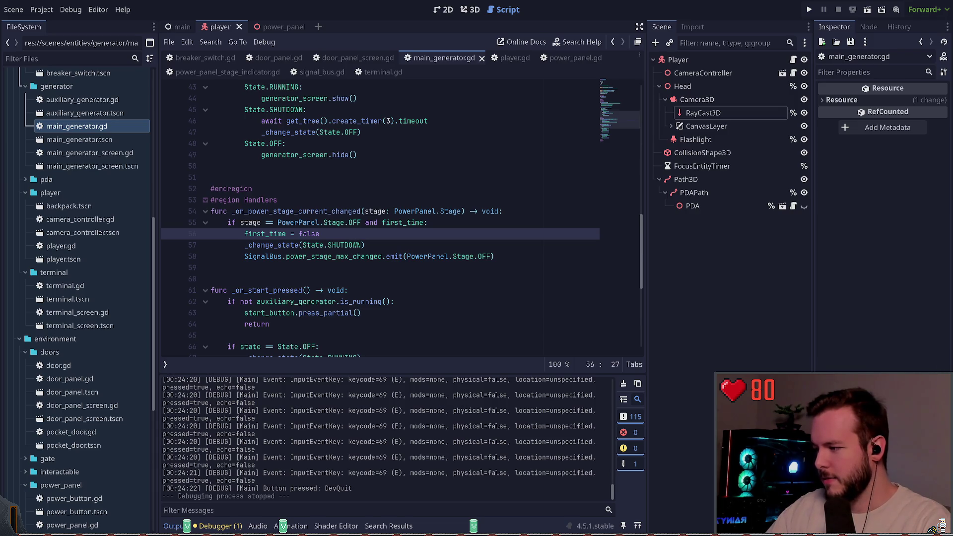
- Review the Handlers region of main_generator.gd, then run the project with F5
click(346, 204)
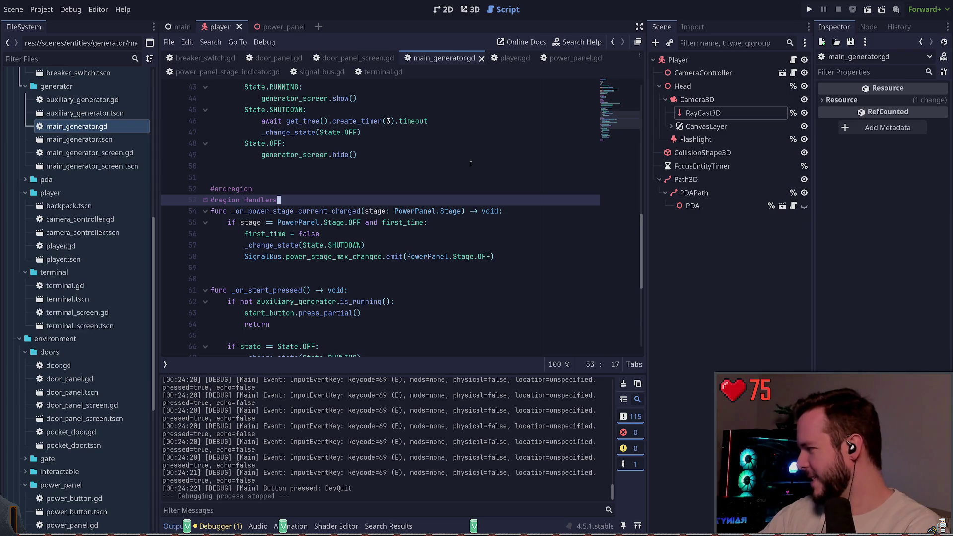
click(439, 163)
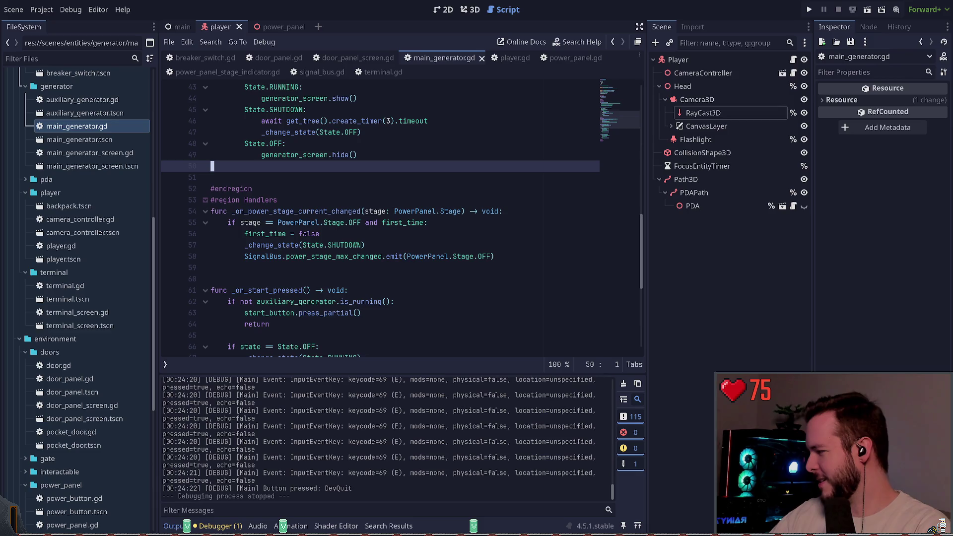
click(720, 238)
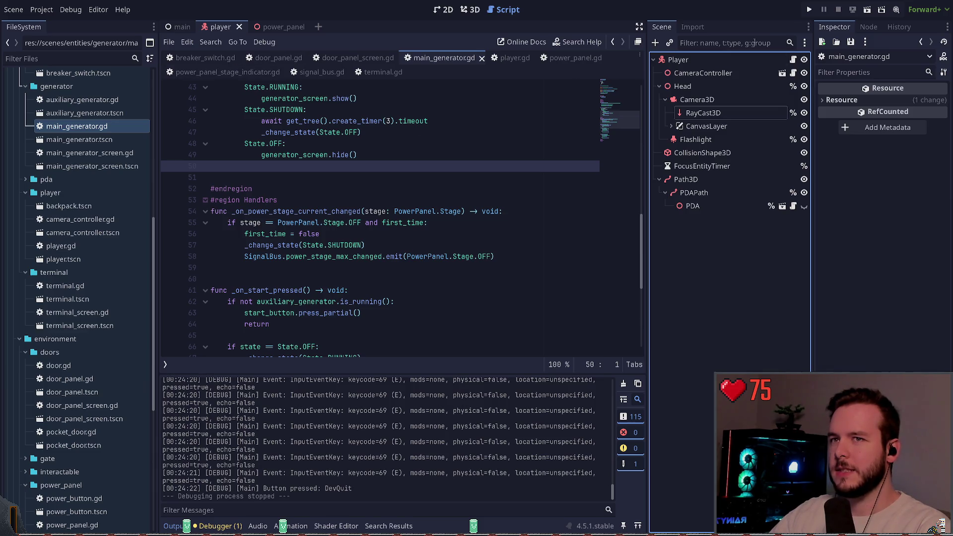
key(F5)
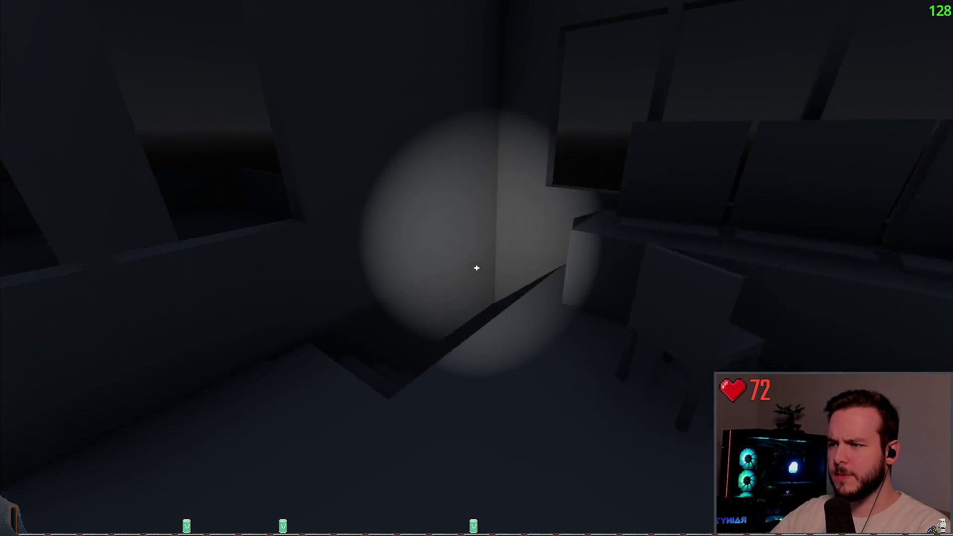
- Walk to the power panel and pull its lever twice to change the power stage
key(w)
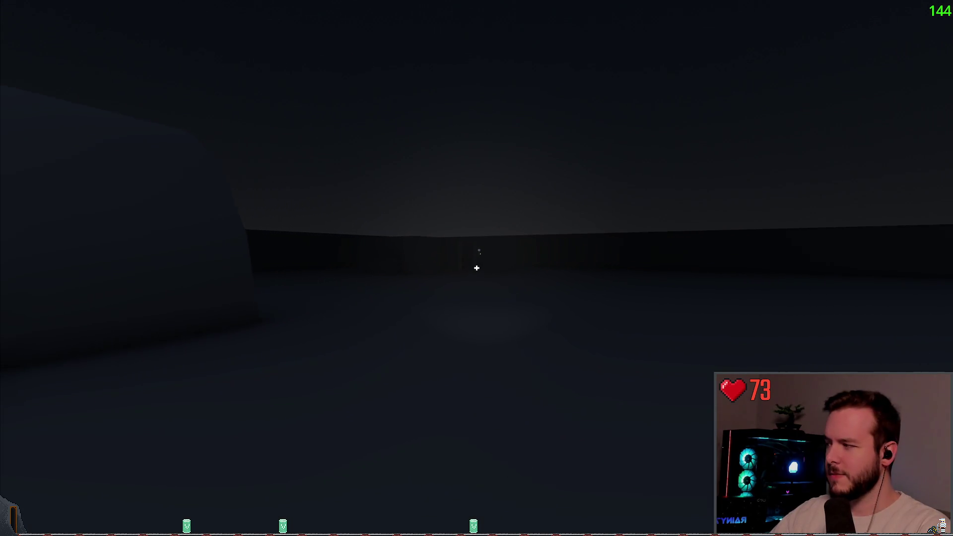
key(f)
key(w)
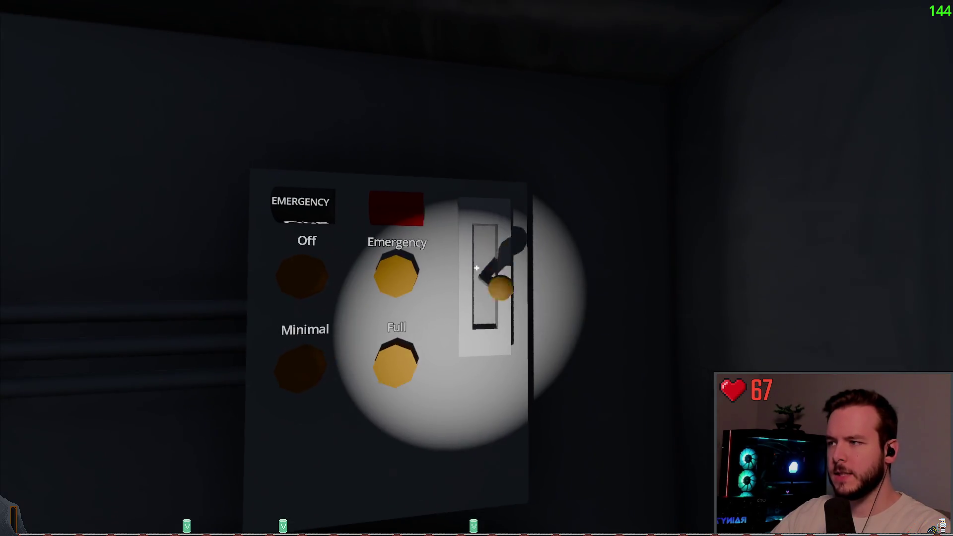
click(476, 268)
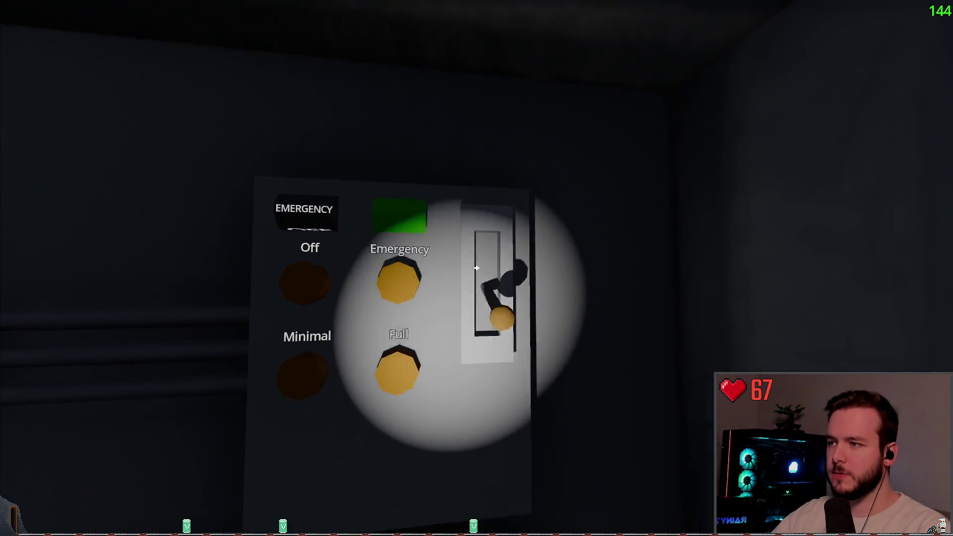
key(w)
key(w)
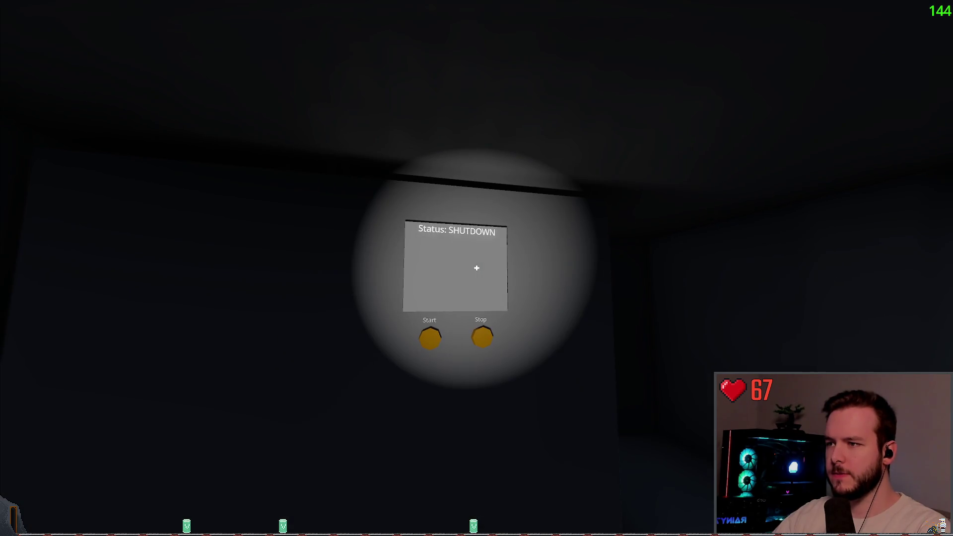
key(s)
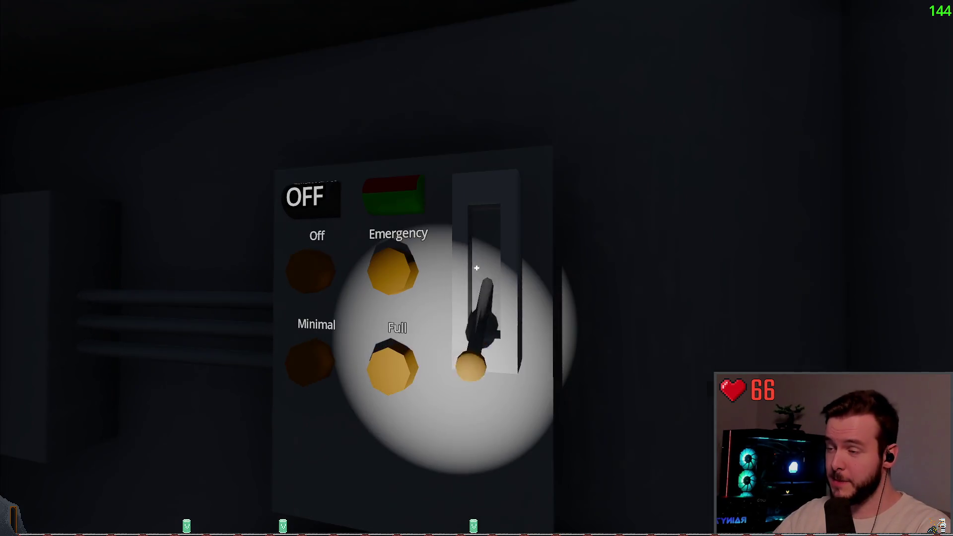
key(w)
click(477, 269)
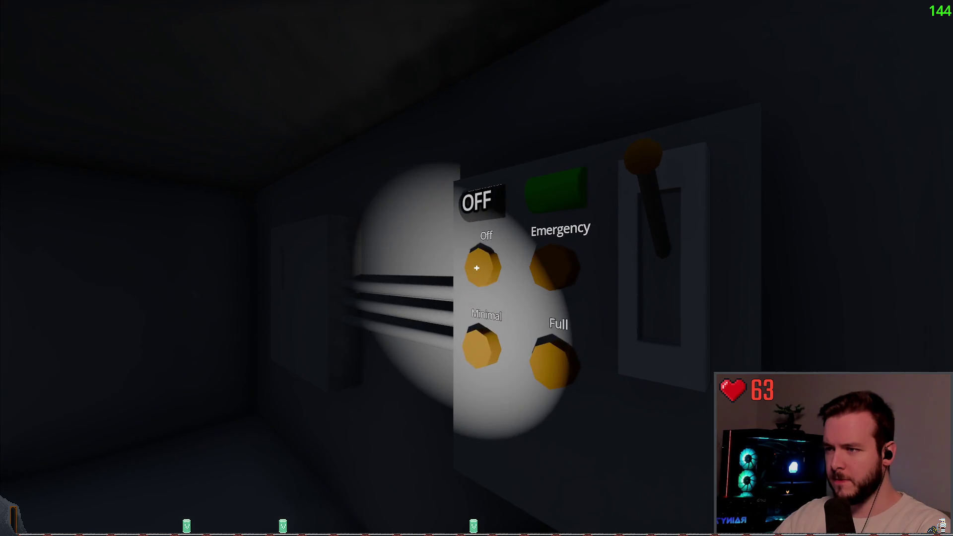
- Check the generator Start/Stop panel and Status: RUNNING screen, then quit to the editor
key(w)
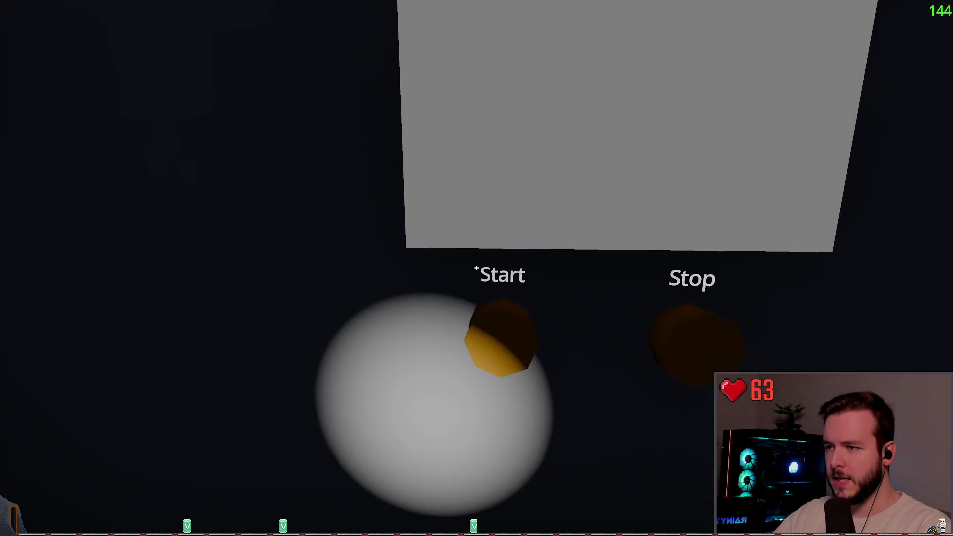
key(s)
key(w)
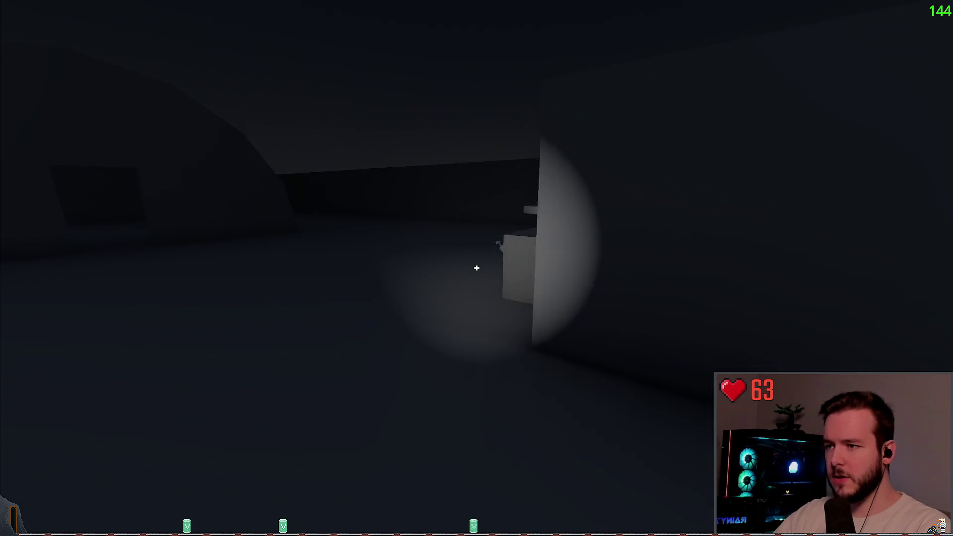
key(w)
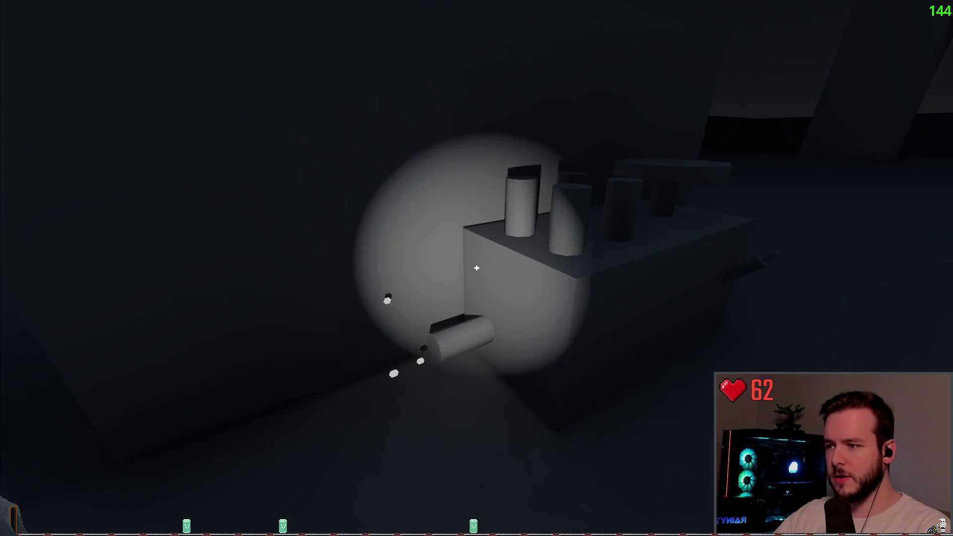
key(w)
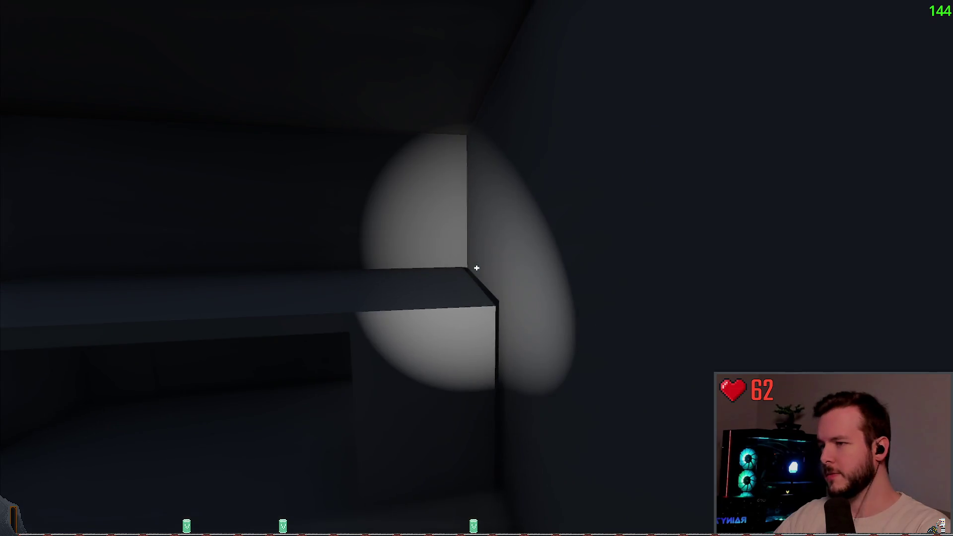
key(w)
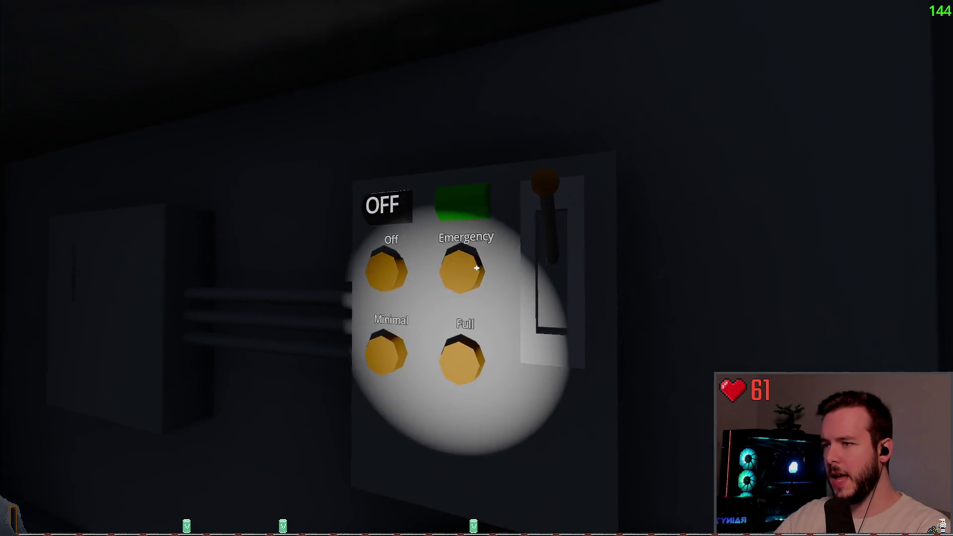
key(w)
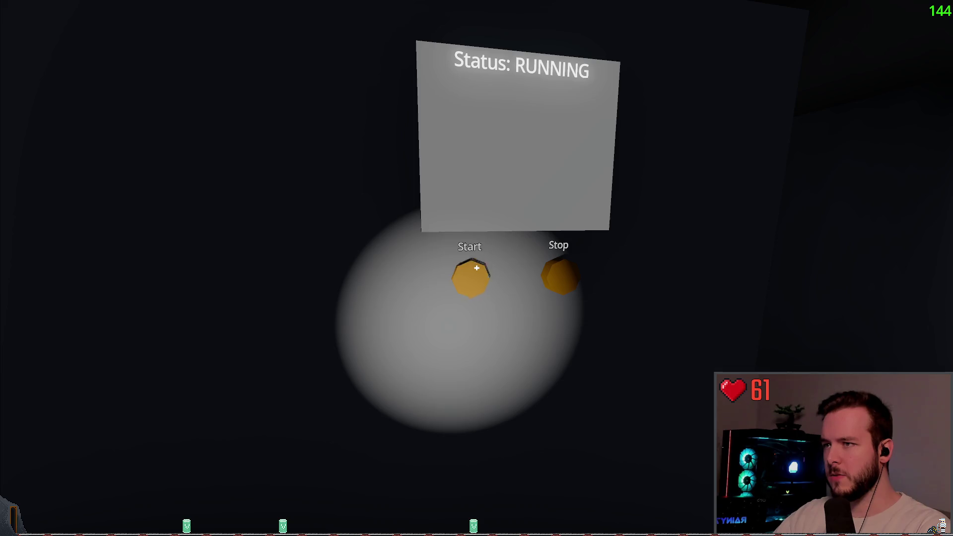
key(s)
key(w)
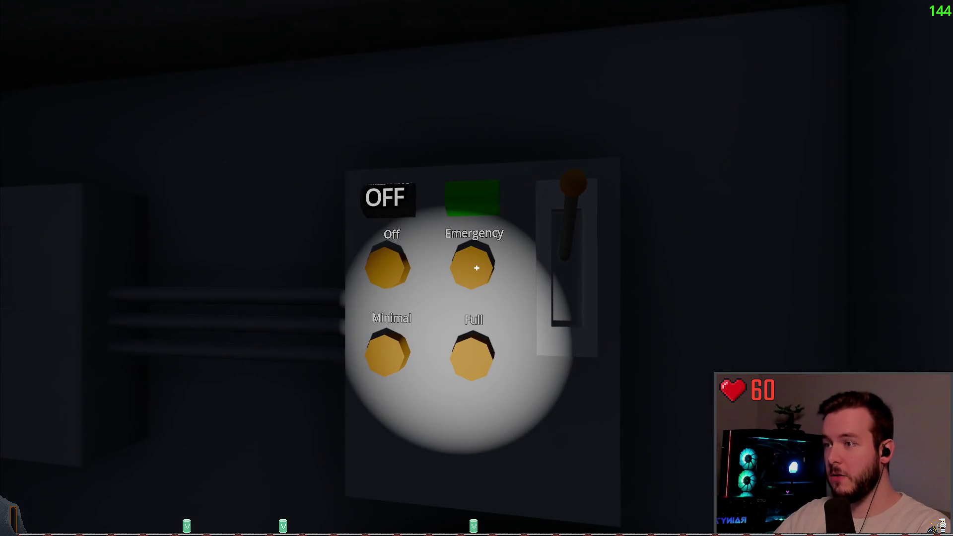
key(a)
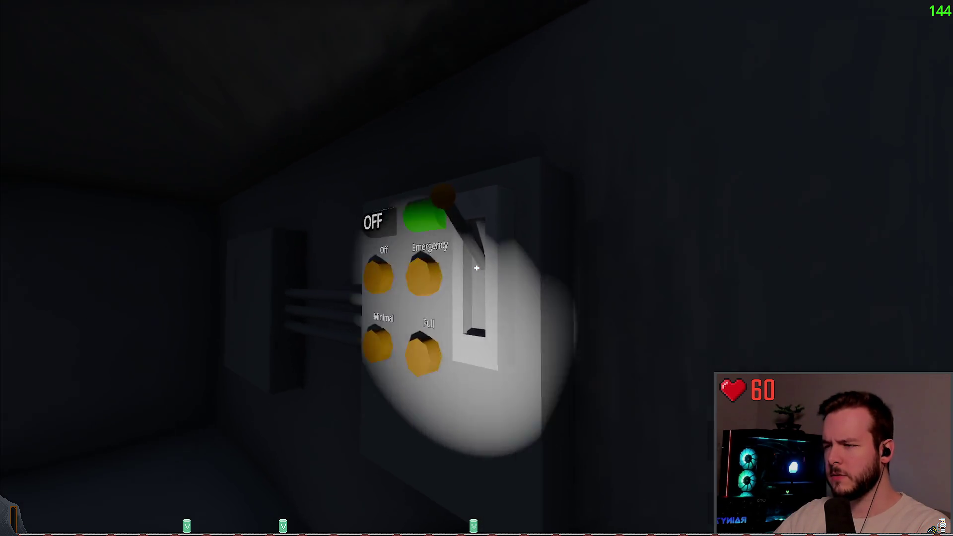
key(d)
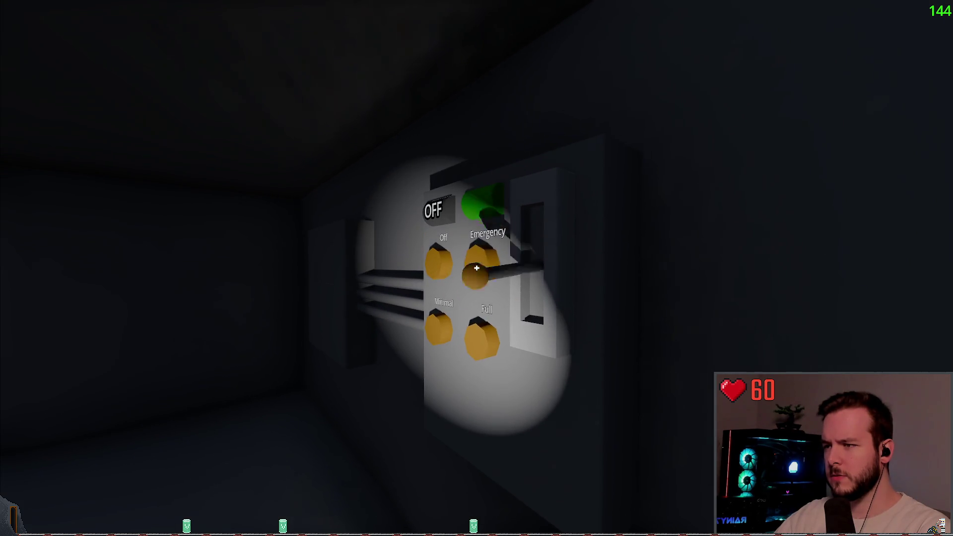
key(Escape)
click(46, 311)
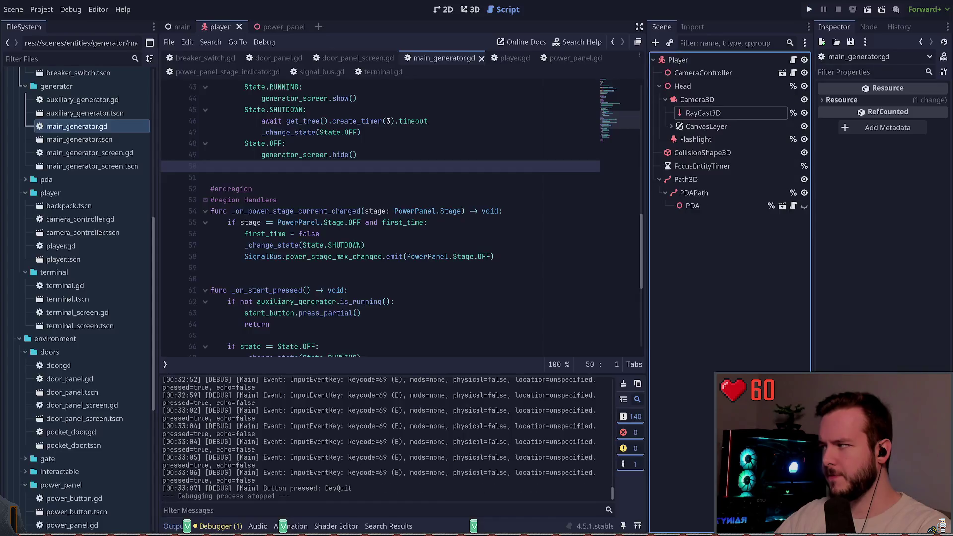
- In signal_bus.gd, rename the power_stage_max_changed signal to power_stage_limited
scroll(354, 197, down, 6)
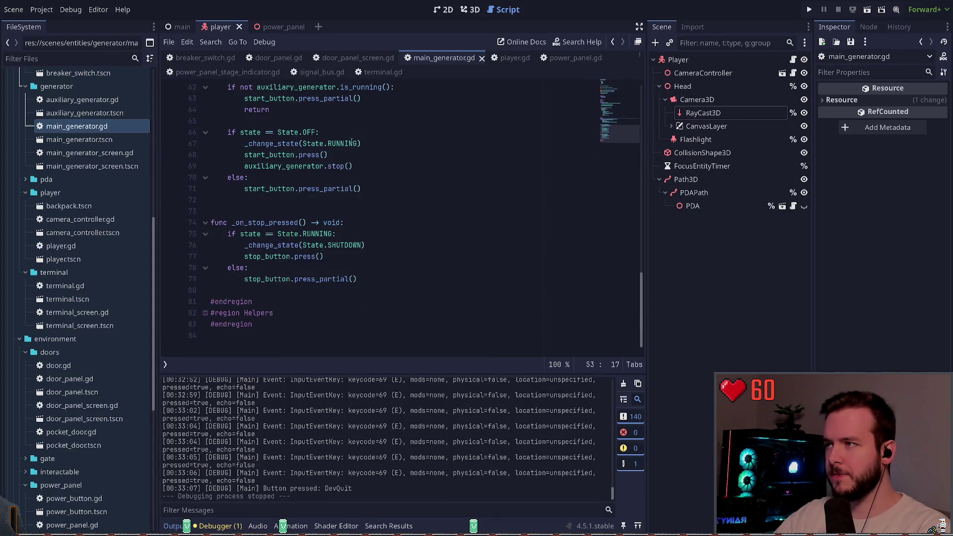
click(263, 73)
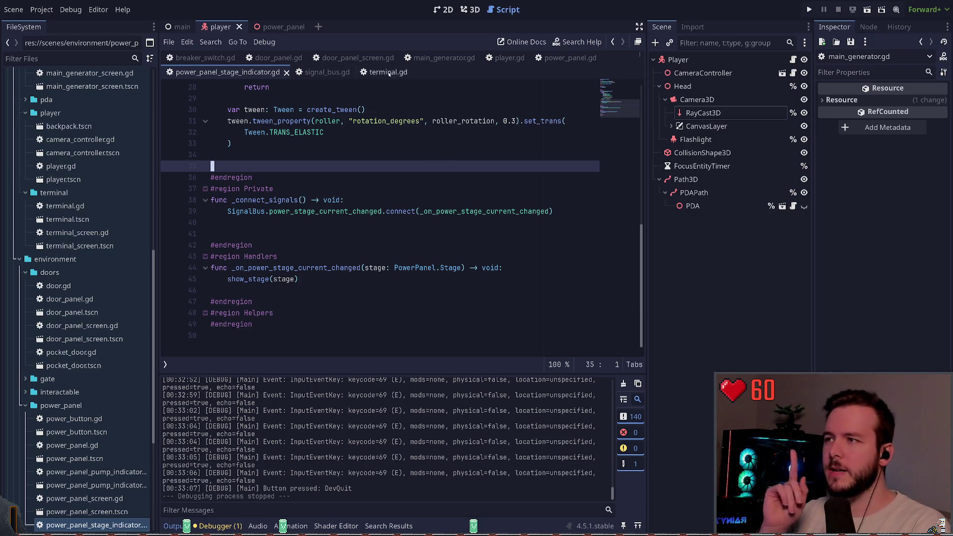
ctrl+click(325, 212)
key(Up)
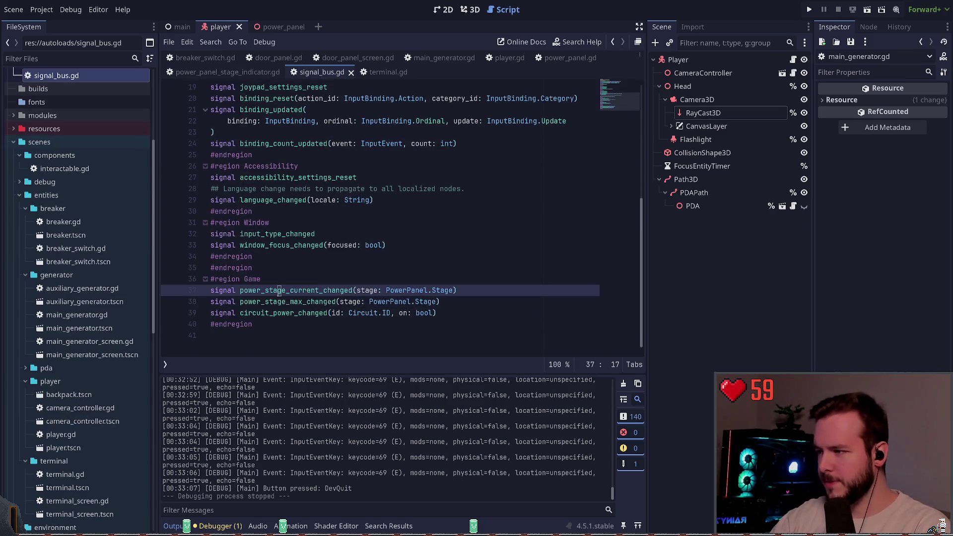
key(Down)
key(ctrl+Left)
key(Right)
key(Right)
key(Right)
key(ctrl+Right)
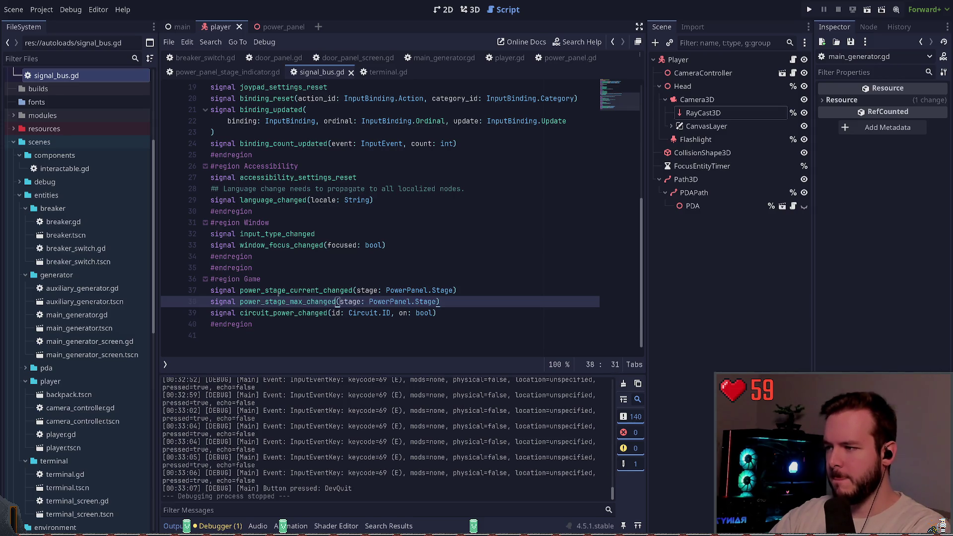
key(ctrl+Left)
key(Right)
key(Right)
key(Right)
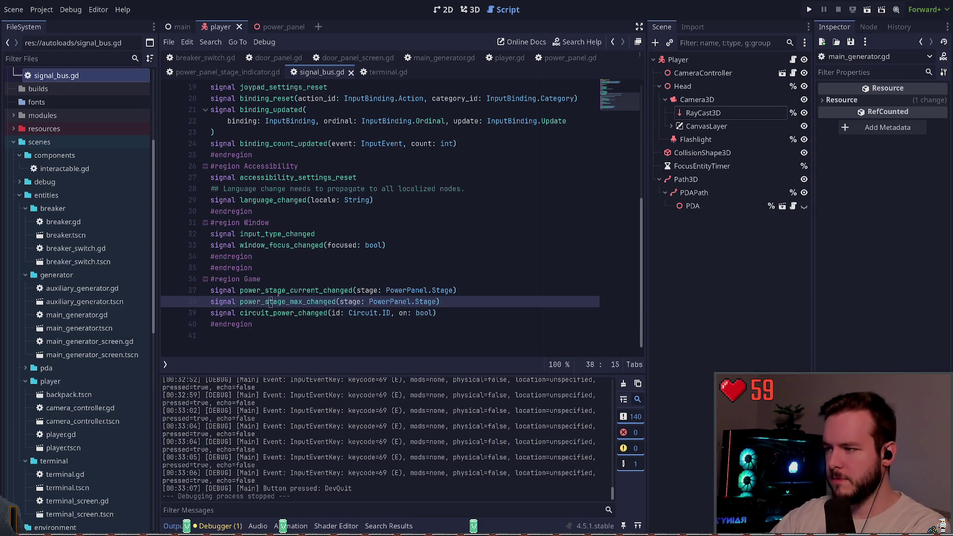
key(ctrl+Delete)
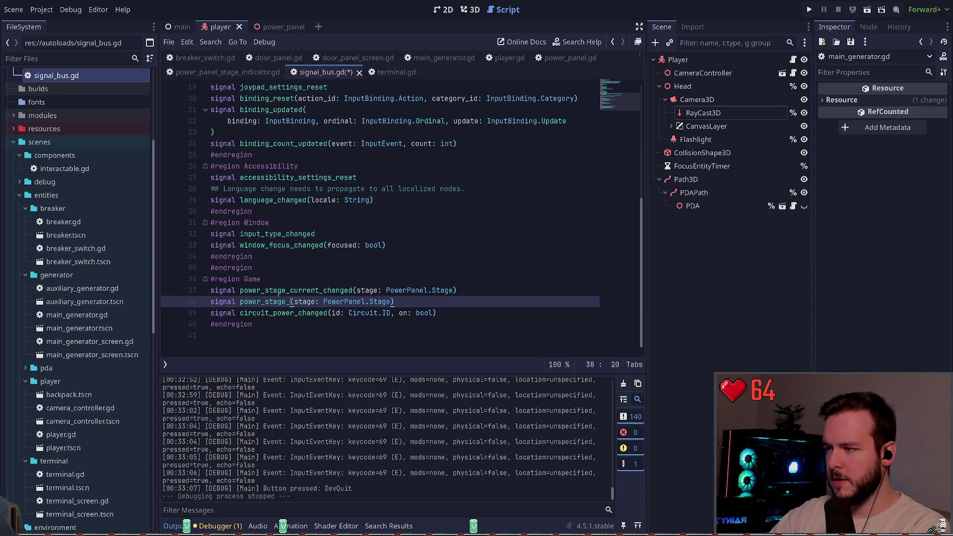
text(limited)
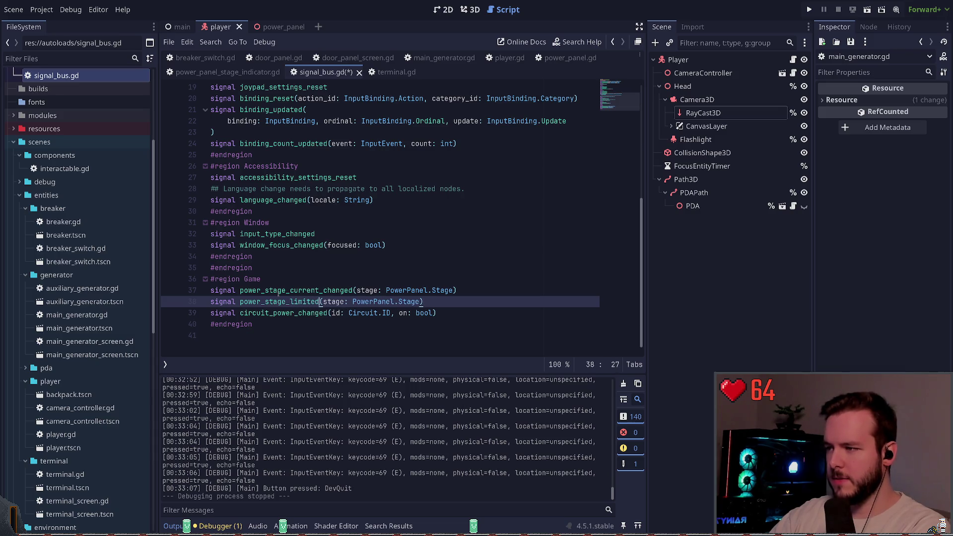
key(Right)
- Duplicate the power_stage_limited line and rename power_stage_current_changed to power_stage_changed
key(ctrl+shift+d)
key(Up)
key(ctrl+Right)
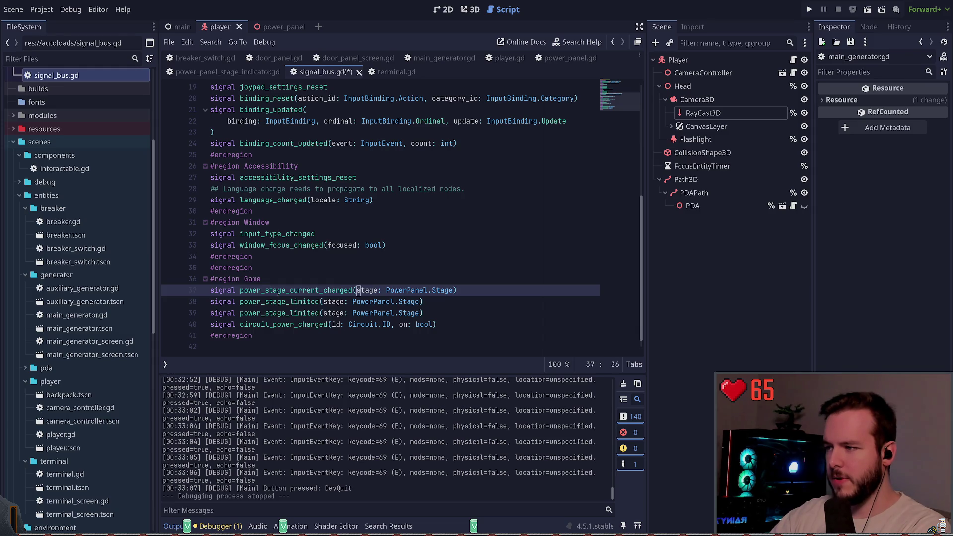
key(Left)
key(Left)
key(Left)
key(Left)
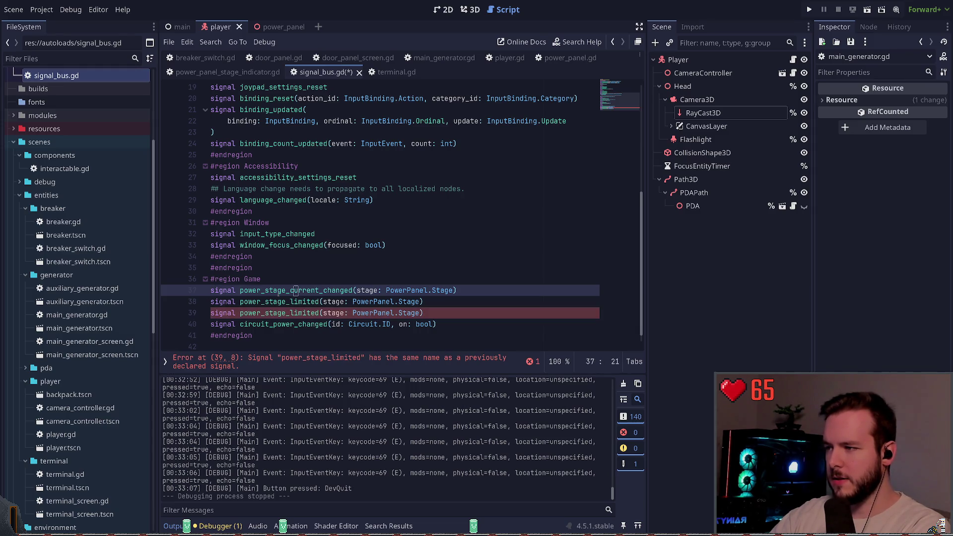
key(ctrl+Delete)
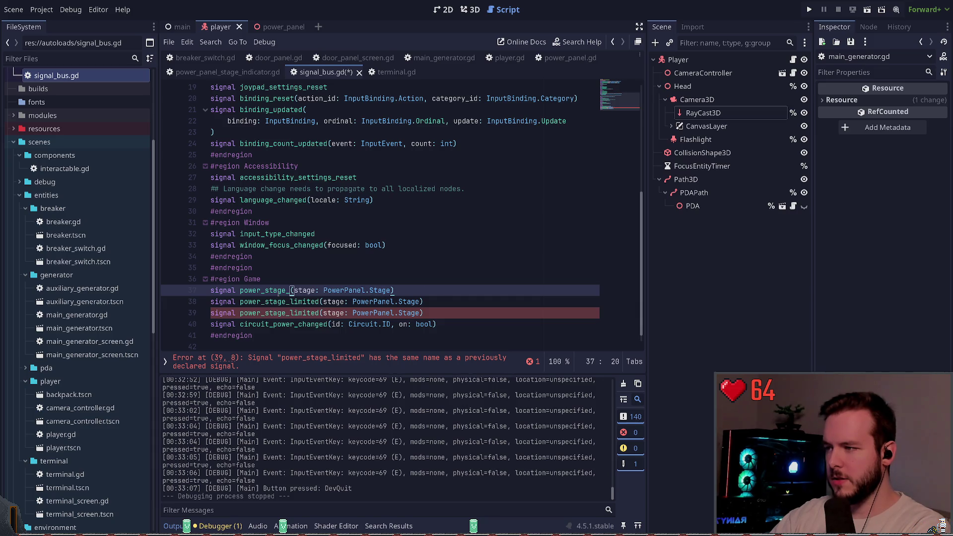
text(changed)
- Rename the duplicated signal to power_stage_unlocked and save signal_bus.gd
key(Down)
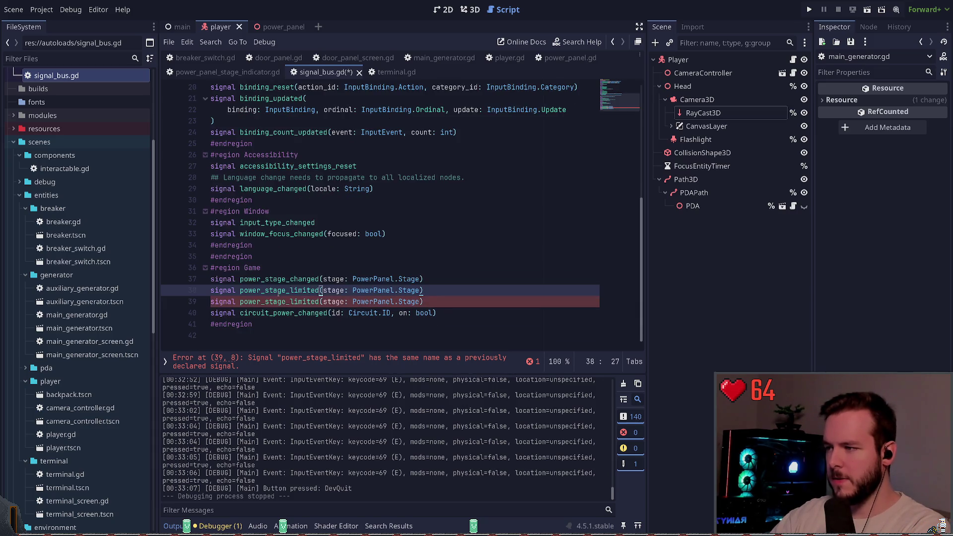
key(Down)
key(BackSpace)
key(BackSpace)
key(BackSpace)
key(BackSpace)
text(unlocked)
key(ctrl+s)
key(Up)
key(Up)
key(Up)
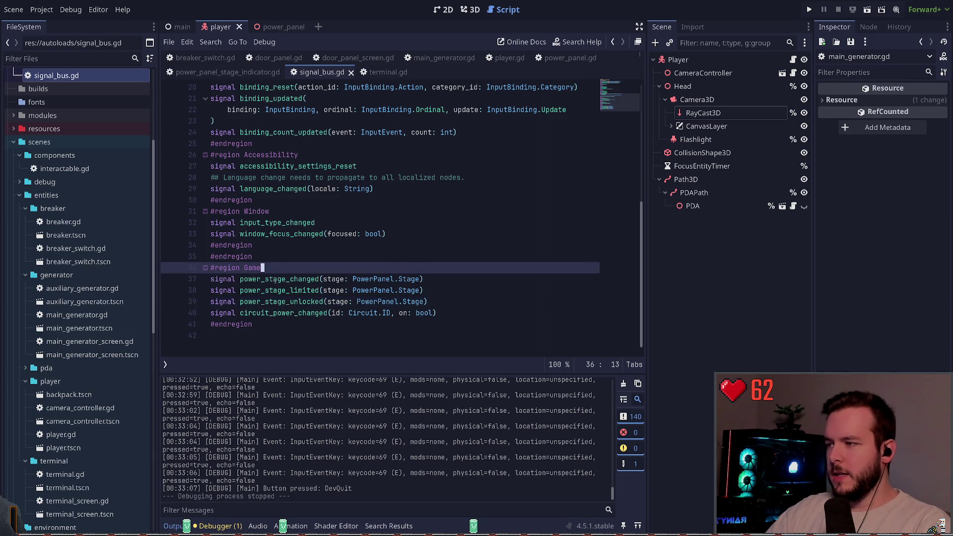
double_click(274, 279)
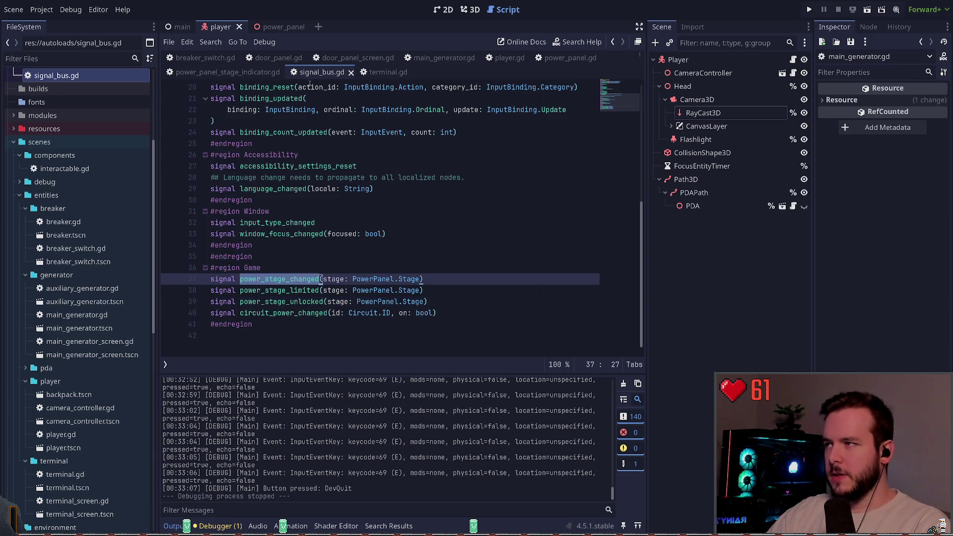
- Rename the handler _on_power_stage_current_changed to _on_power_stage_changed across all project files
click(228, 72)
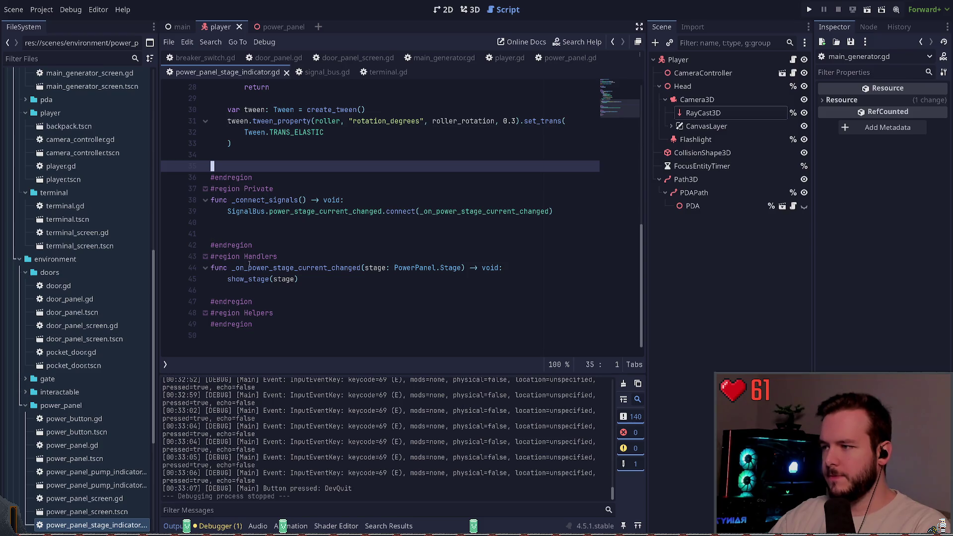
scroll(268, 271, up, 9)
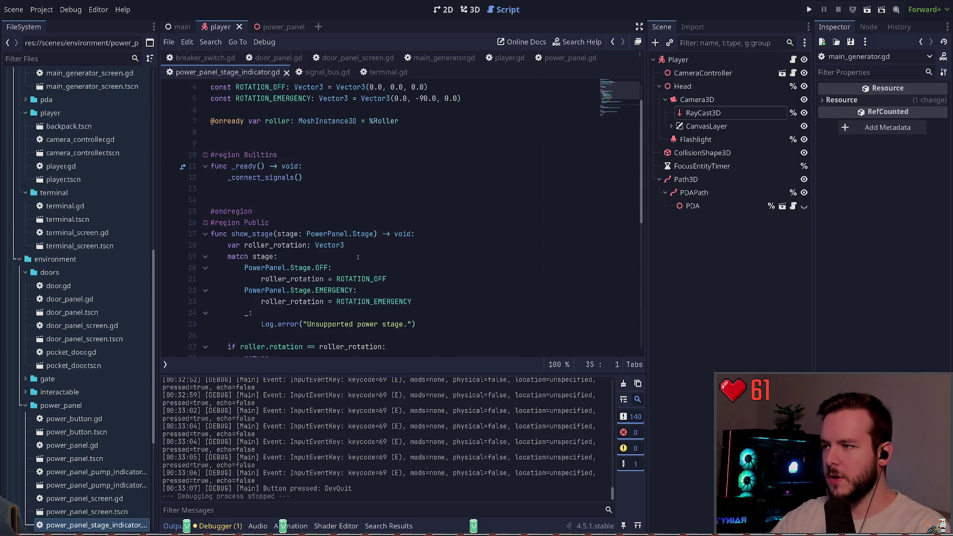
scroll(360, 253, down, 9)
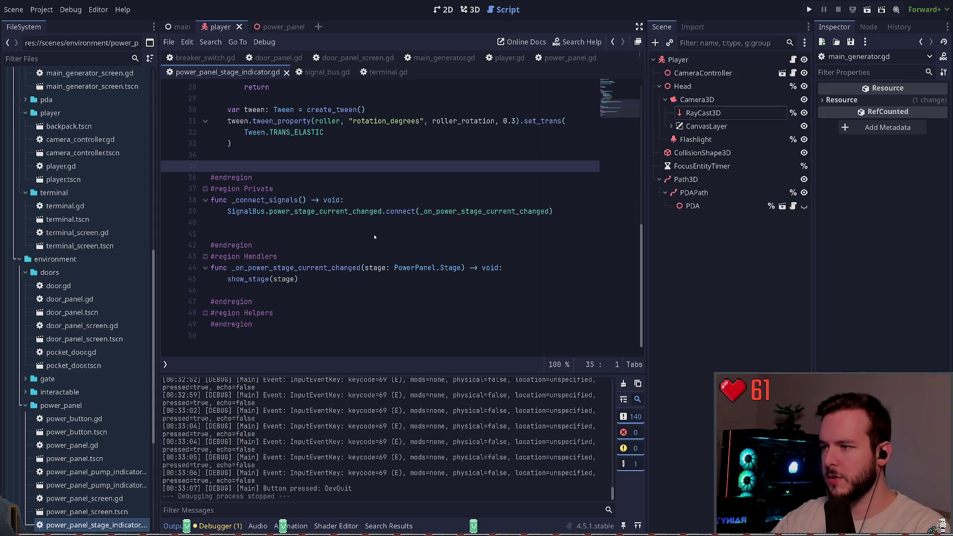
double_click(309, 268)
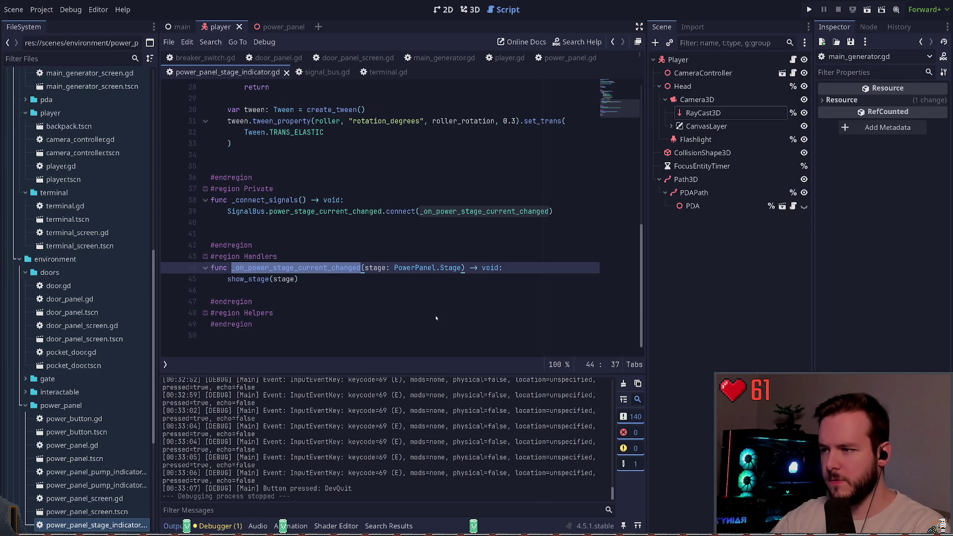
key(ctrl+shift+r)
key(Return)
click(231, 511)
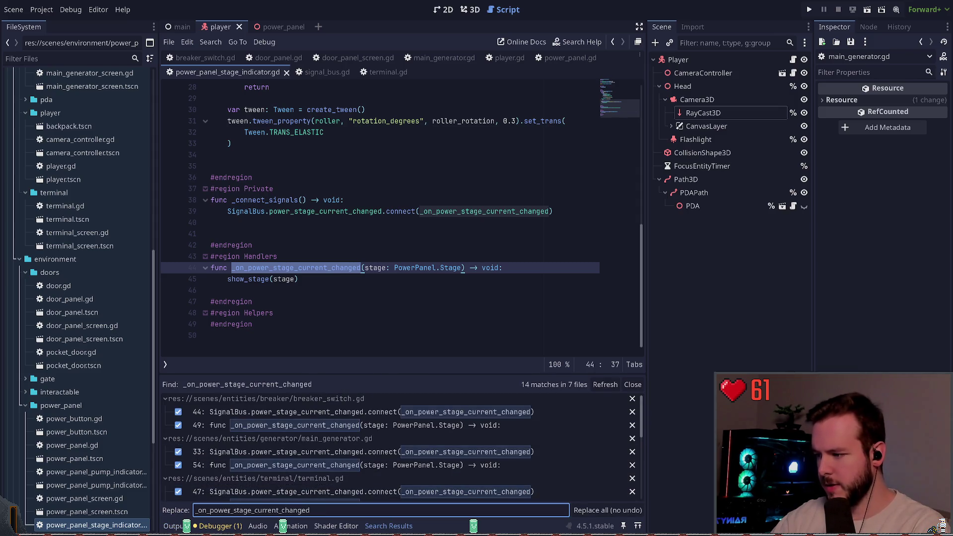
click(280, 511)
key(BackSpace)
key(BackSpace)
key(BackSpace)
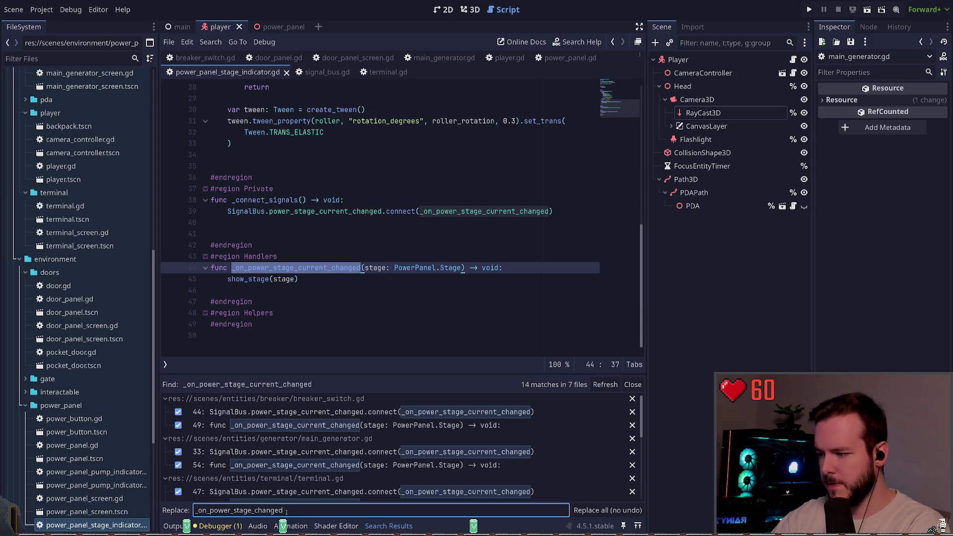
click(607, 510)
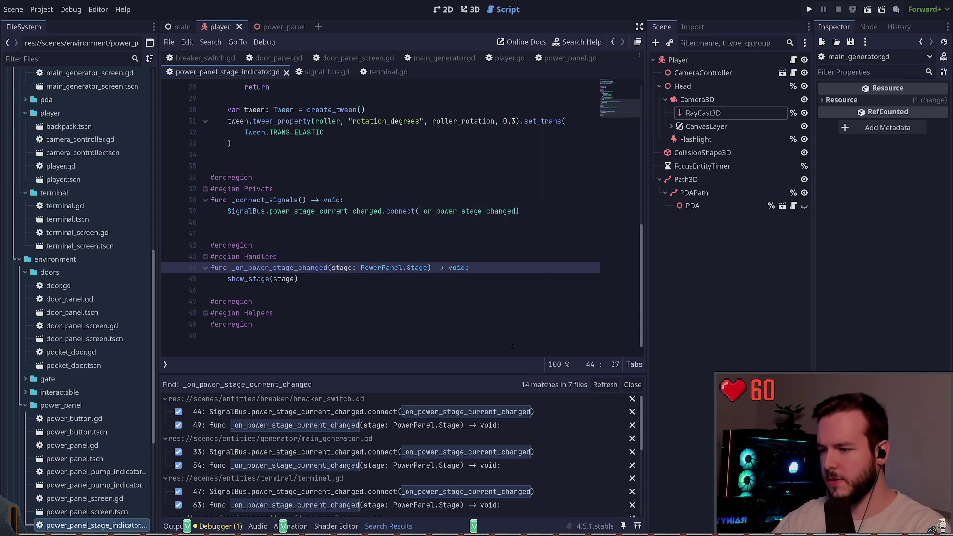
- Replace SignalBus.power_stage_current_changed with SignalBus.power_stage_changed in all files and run the game
click(366, 284)
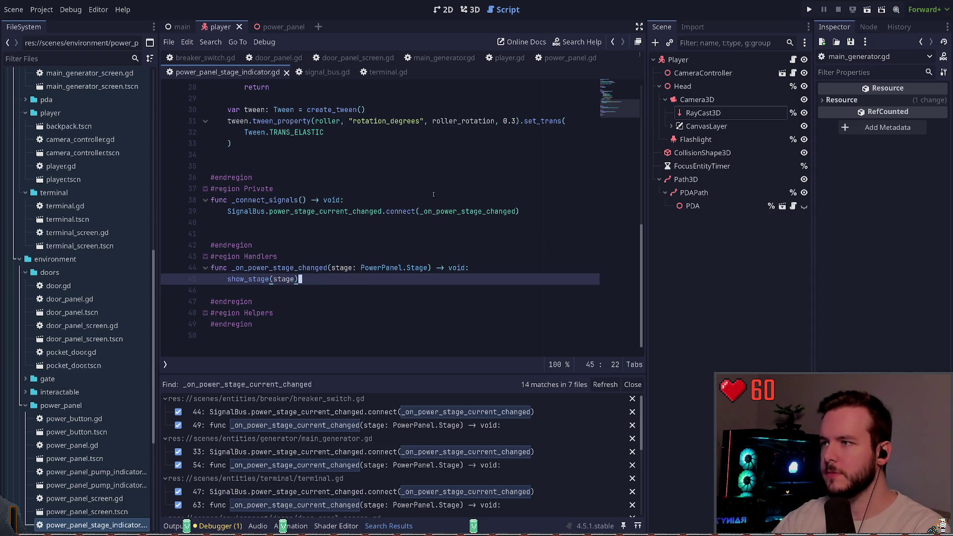
scroll(447, 192, up, 2)
double_click(323, 245)
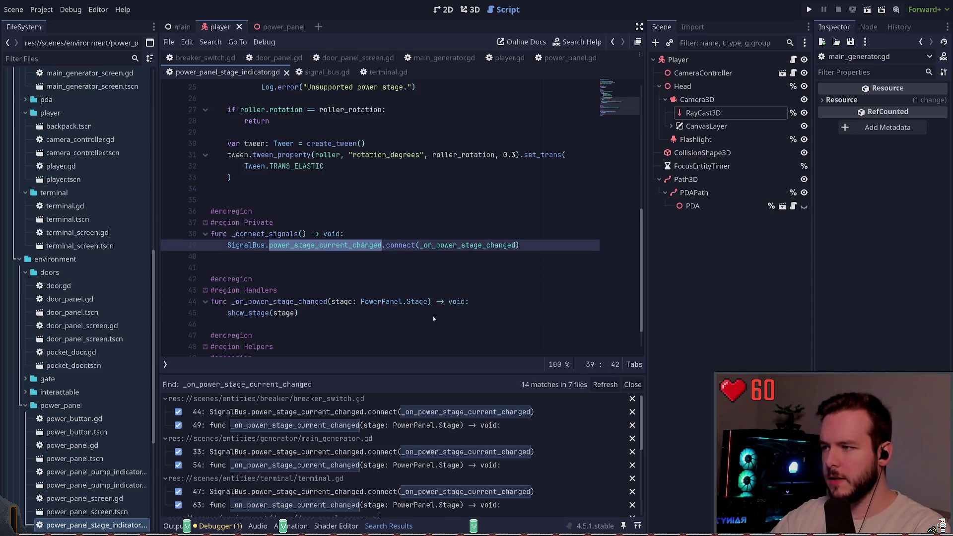
click(227, 245)
shift+click(383, 245)
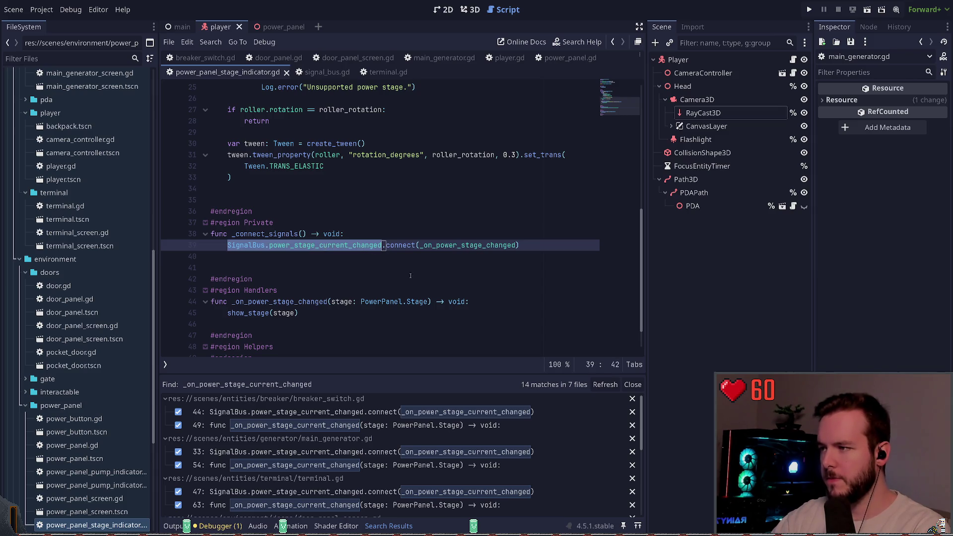
key(ctrl+shift+f)
key(Return)
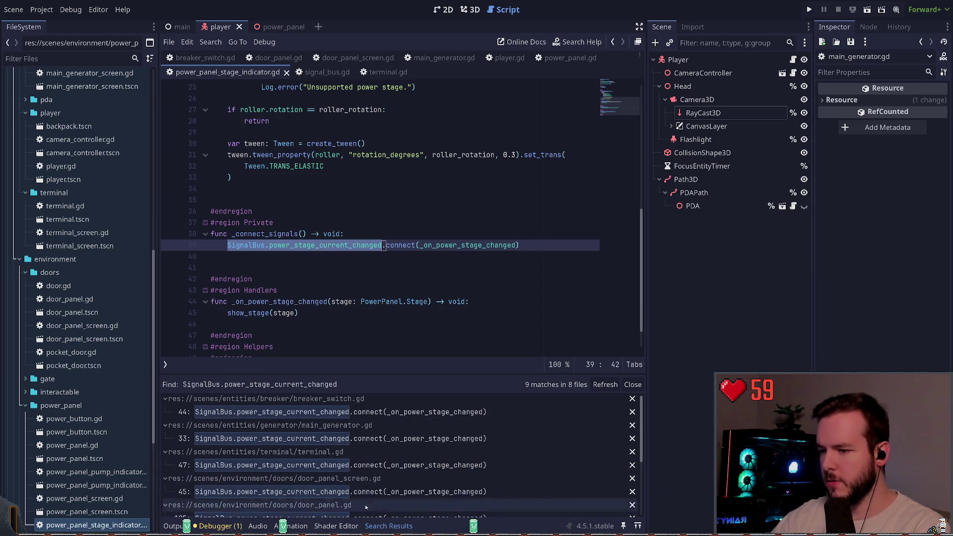
key(ctrl+shift+r)
key(Return)
click(257, 506)
text(SignalBus.power_stage_current_changed)
click(301, 510)
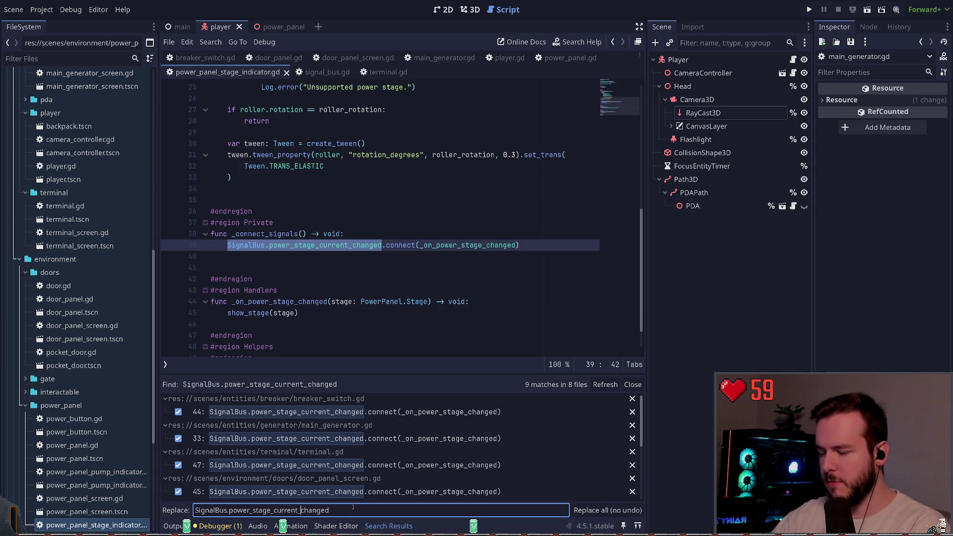
key(BackSpace)
key(BackSpace)
key(BackSpace)
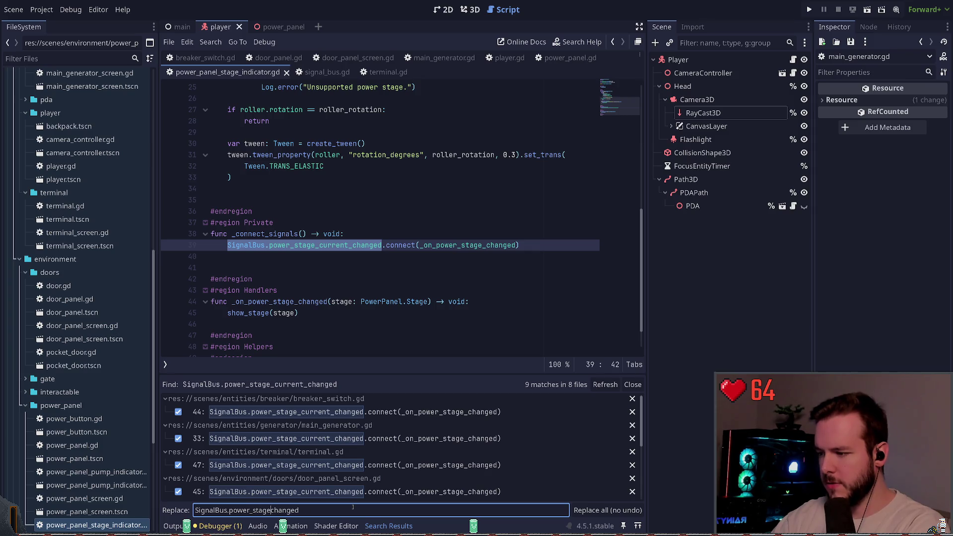
text(_)
click(594, 511)
key(F5)
key(F5)
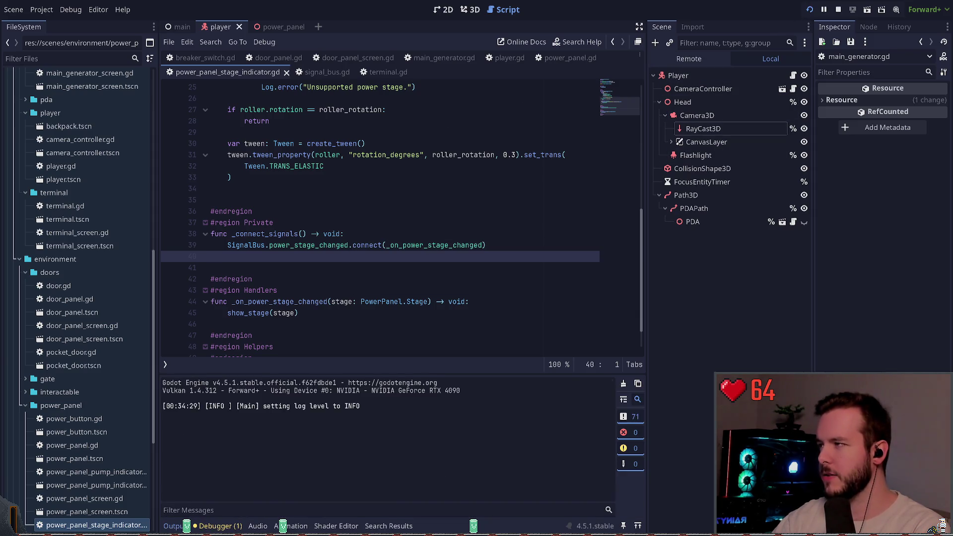
- Stop the game and replace the power_stage_max_changed reference with power_stage_limited everywhere
key(F8)
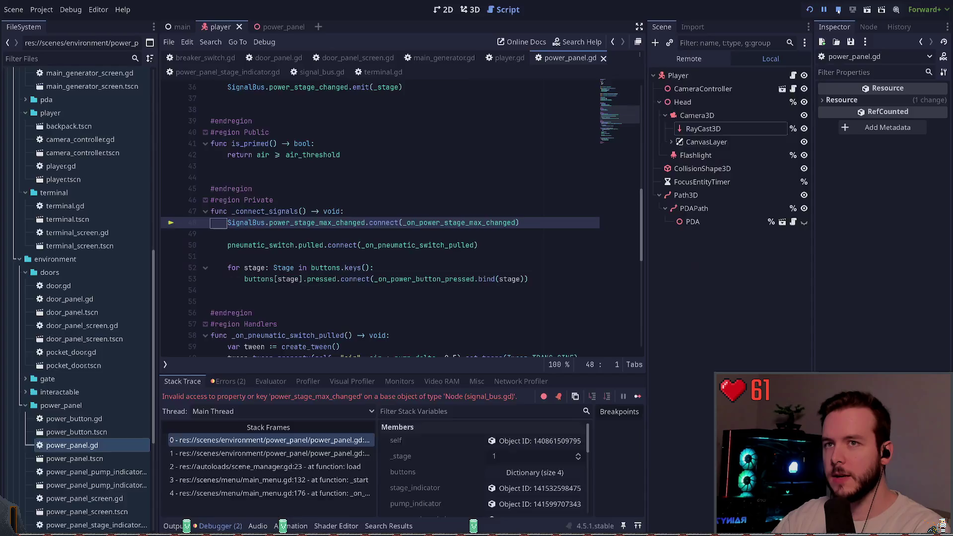
drag(227, 222, 367, 224)
key(ctrl+c)
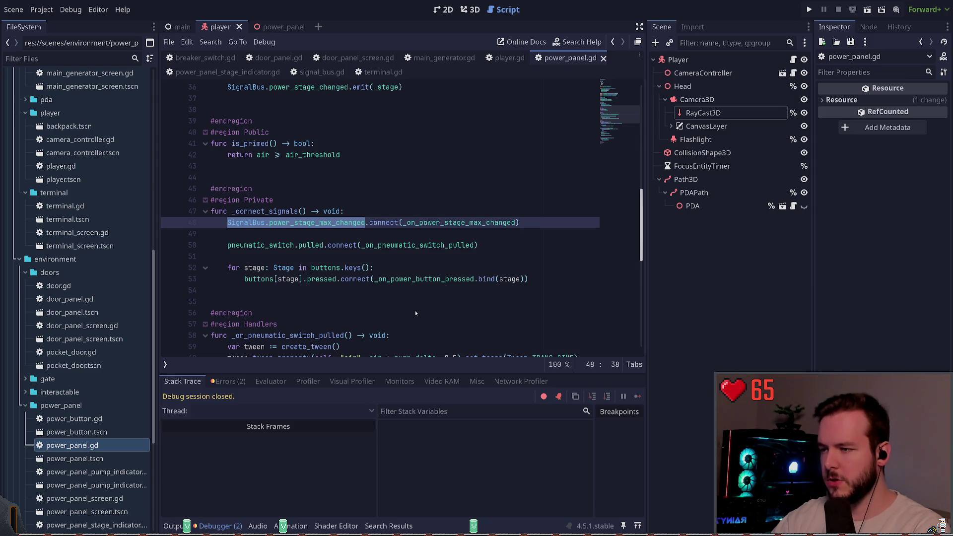
key(ctrl+shift+r)
key(Return)
key(ctrl+v)
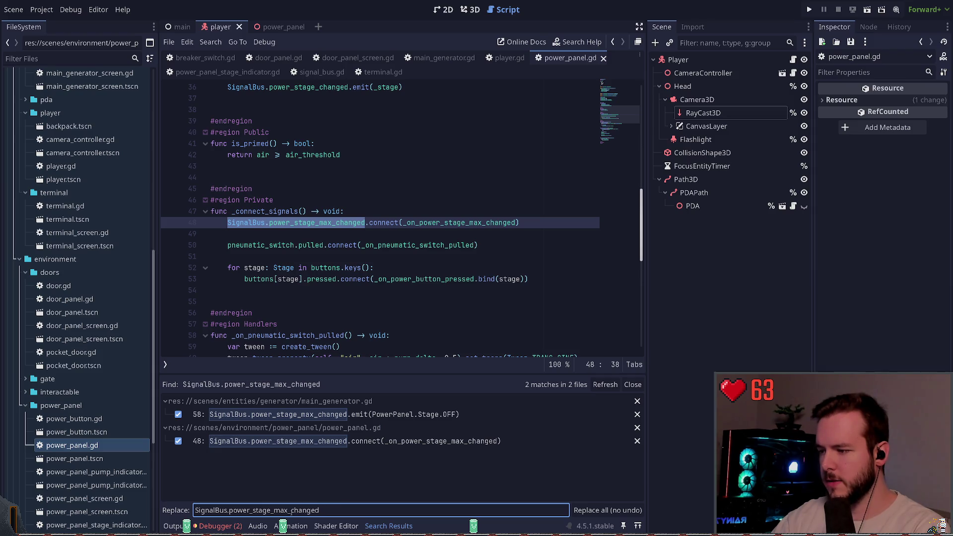
key(BackSpace)
key(BackSpace)
key(BackSpace)
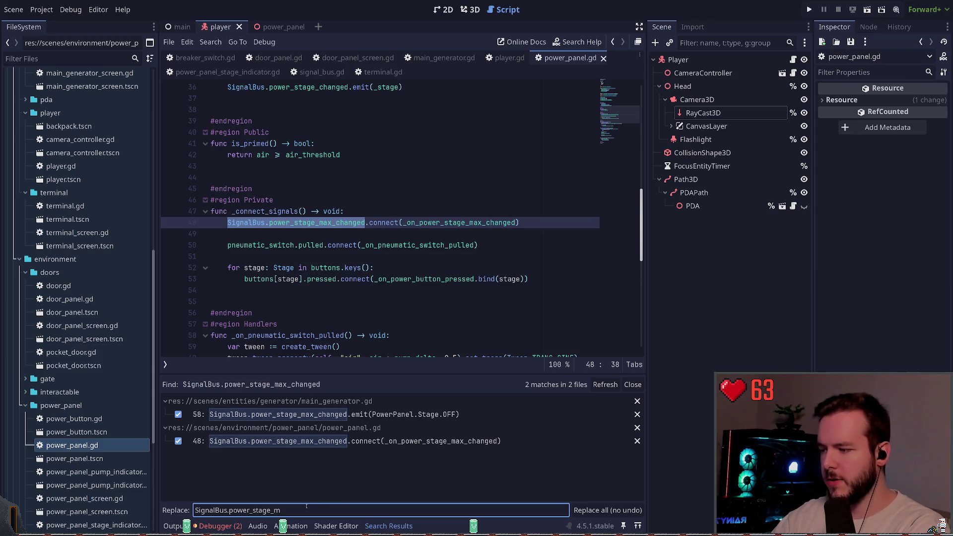
text(limited)
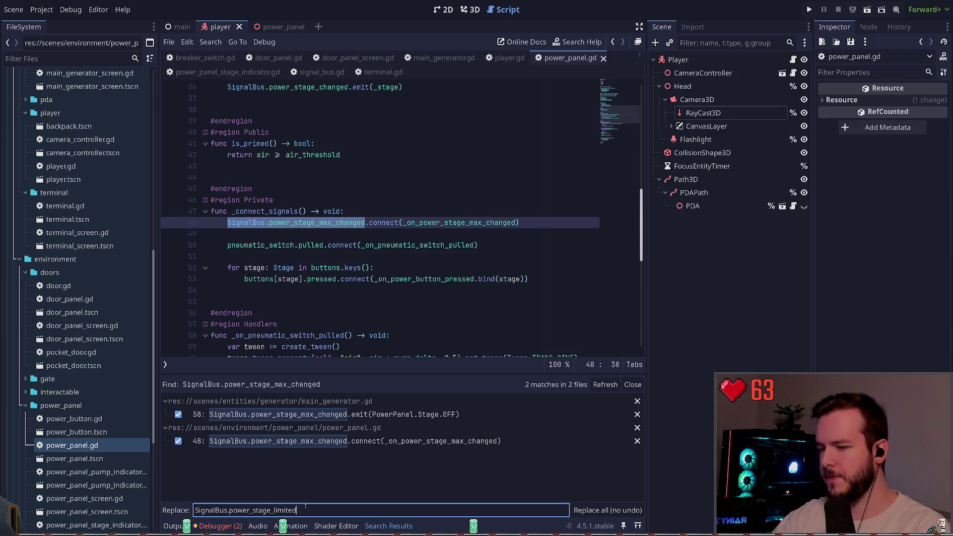
click(599, 513)
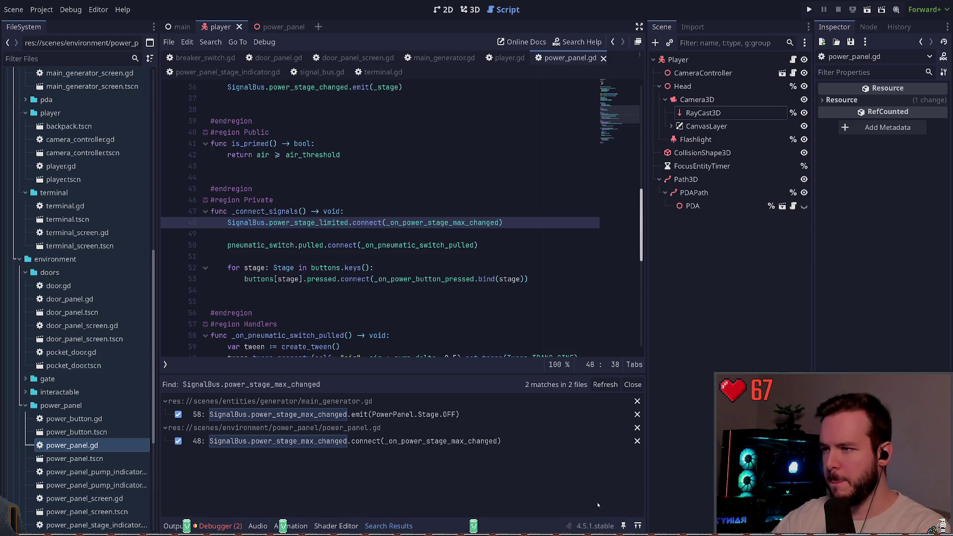
- Rename the _on_power_stage_max_changed handler to _on_power_stage_limited in all files
double_click(447, 222)
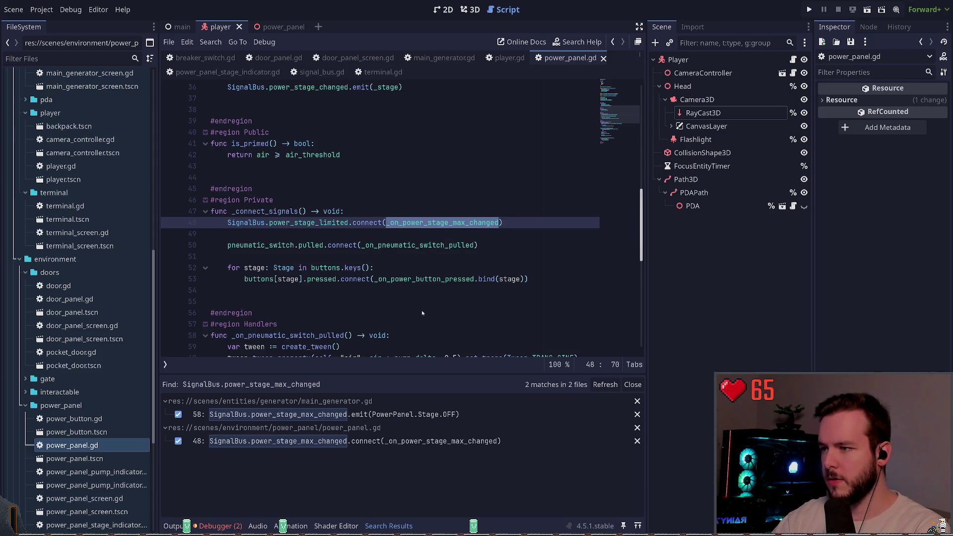
key(ctrl+shift+r)
key(Return)
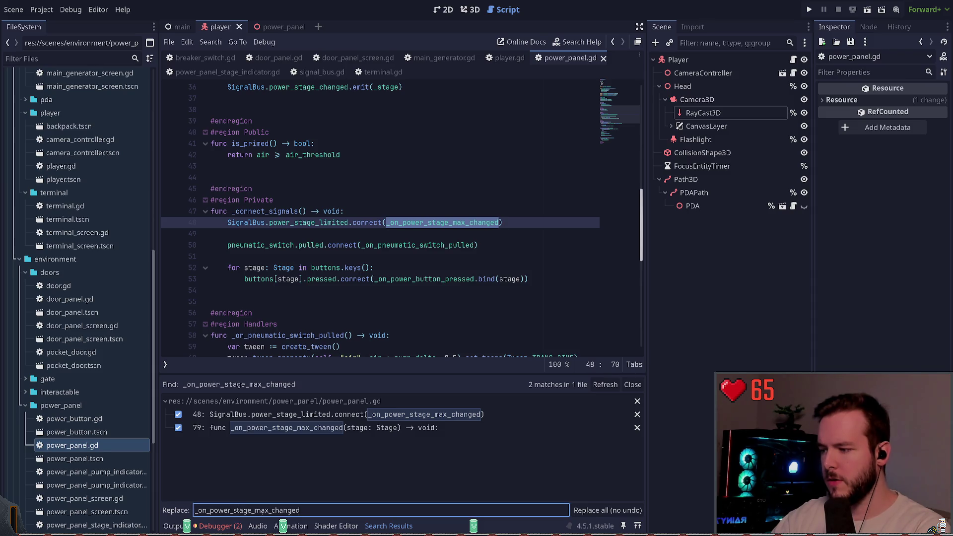
drag(256, 510, 312, 509)
text(limit)
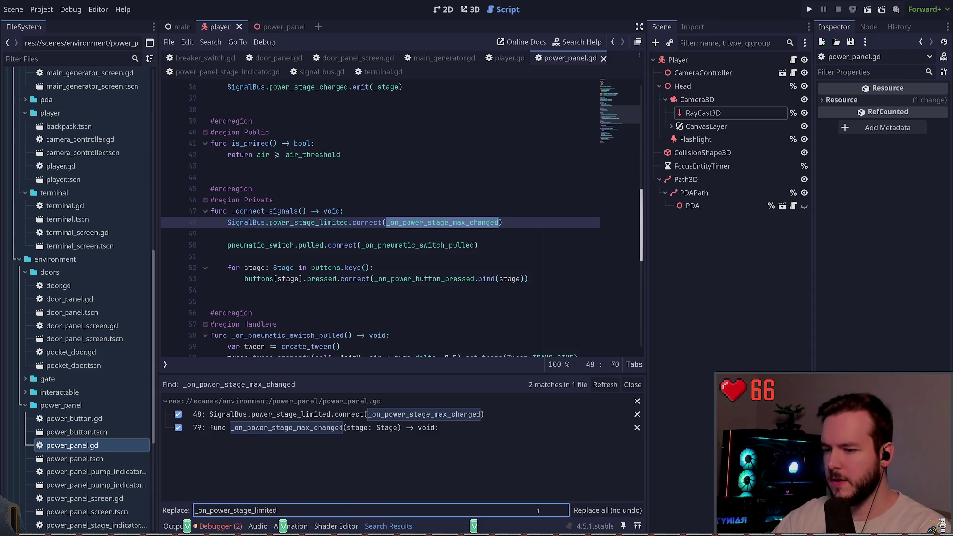
key(Return)
click(427, 268)
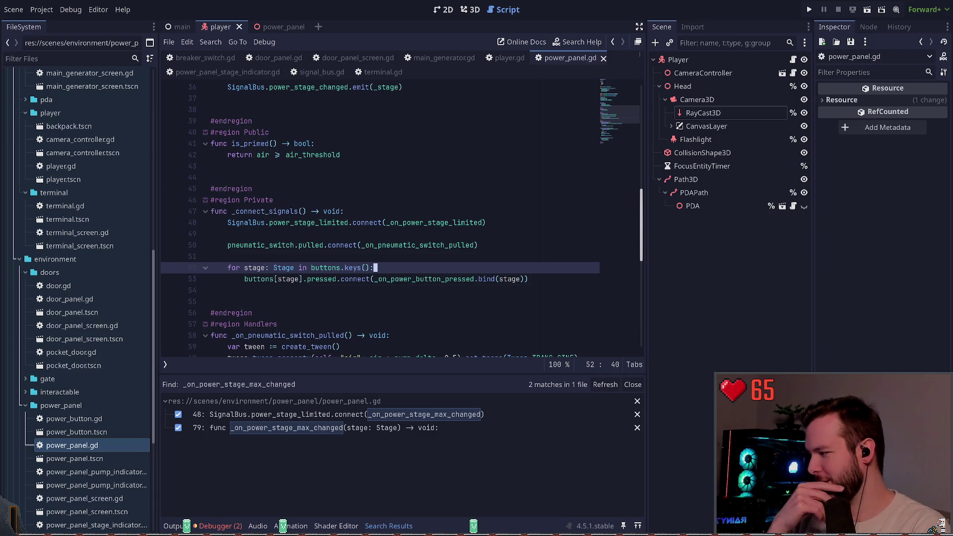
click(380, 290)
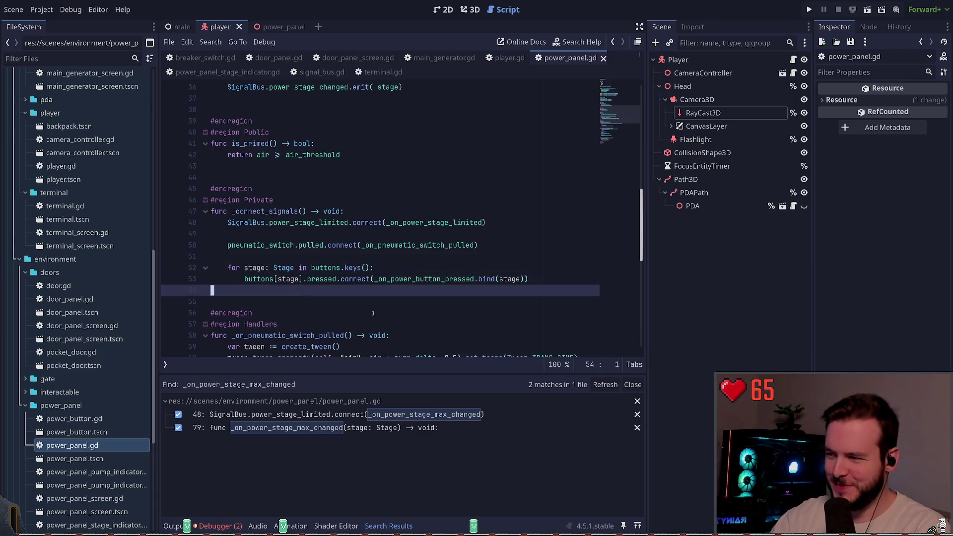
- Rename the max_stage_current variable declaration to stage_limit
scroll(380, 254, down, 5)
scroll(381, 253, down, 2)
scroll(296, 217, up, 2)
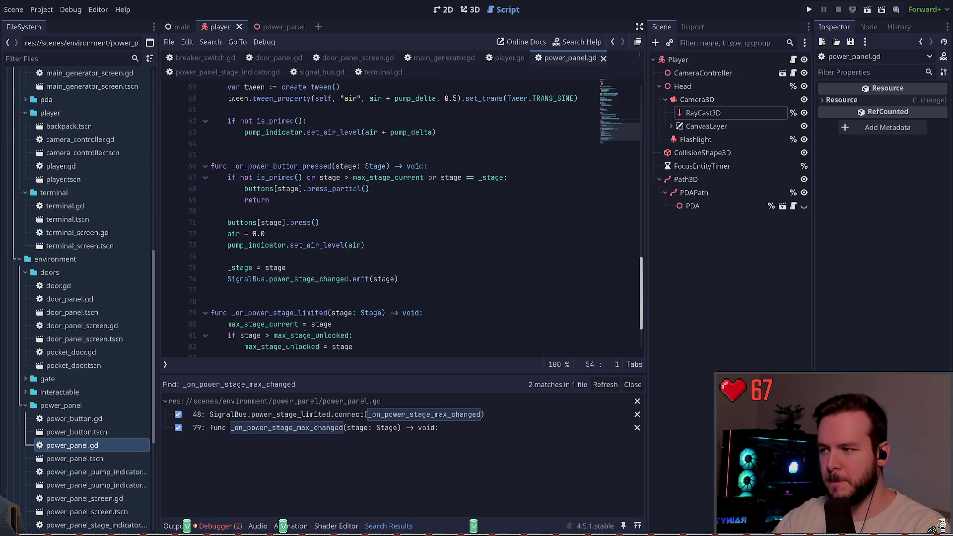
scroll(305, 336, down, 2)
double_click(304, 268)
scroll(401, 212, up, 15)
scroll(401, 211, up, 3)
scroll(323, 208, down, 6)
click(249, 200)
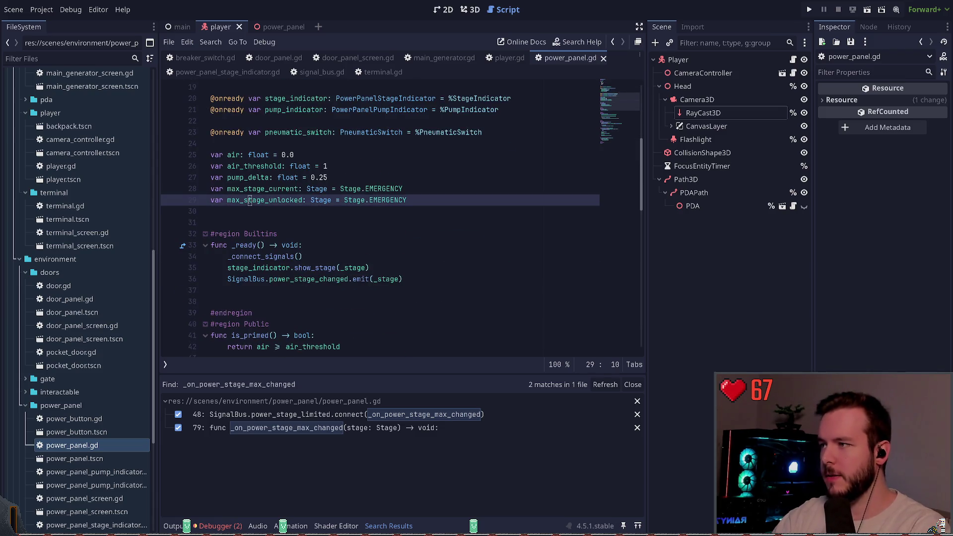
key(Up)
key(ctrl+BackSpace)
key(ctrl+Delete)
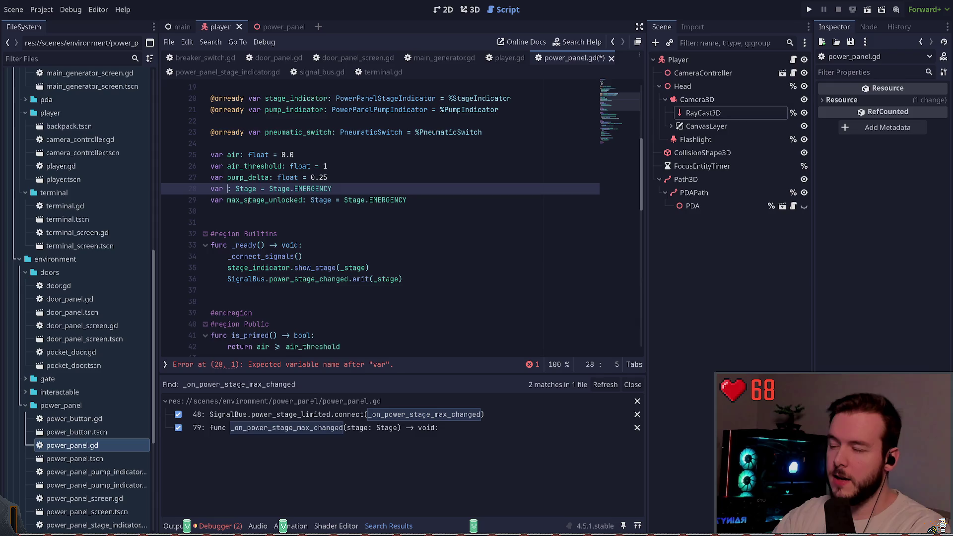
text(l)
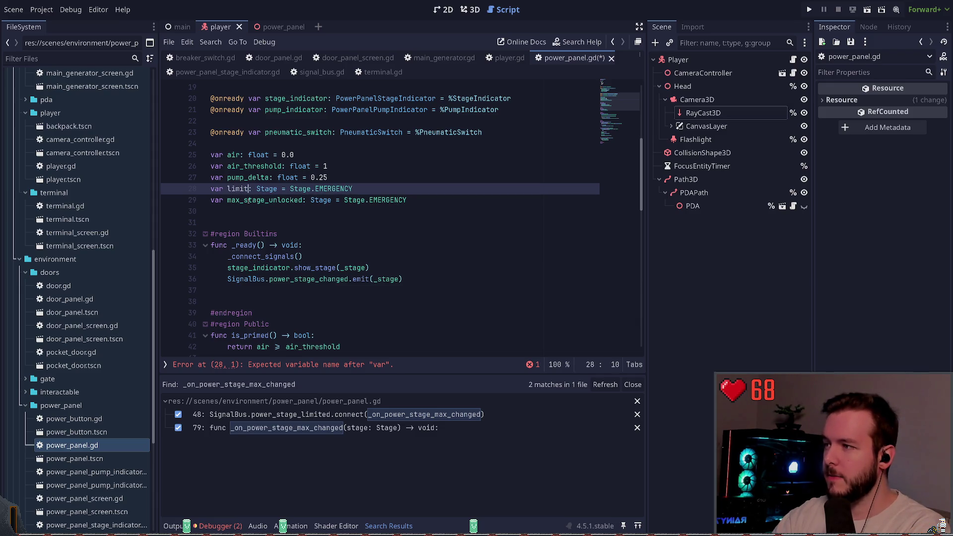
key(BackSpace)
text(stage_limit)
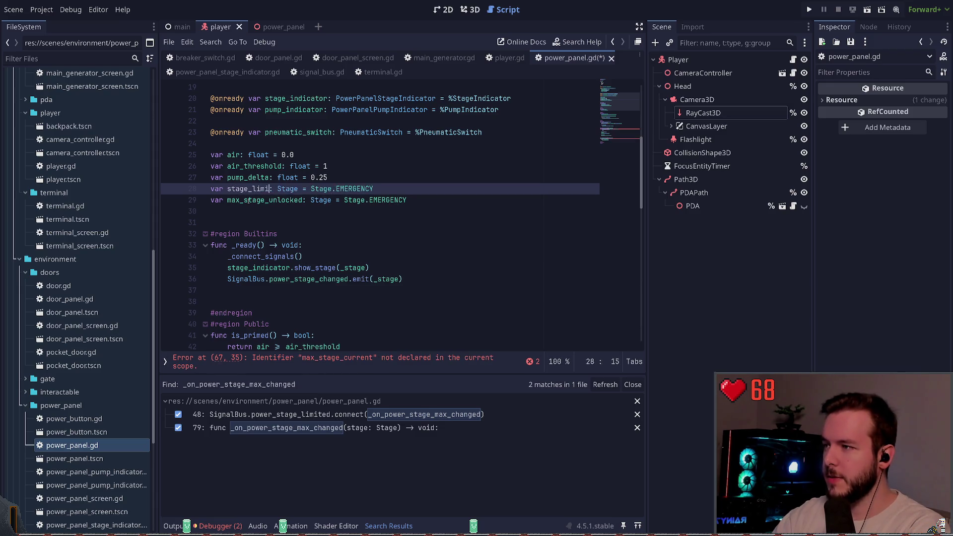
- Rename max_stage_unlocked to stage_max and save power_panel.gd
key(Down)
double_click(248, 201)
text(stage_max)
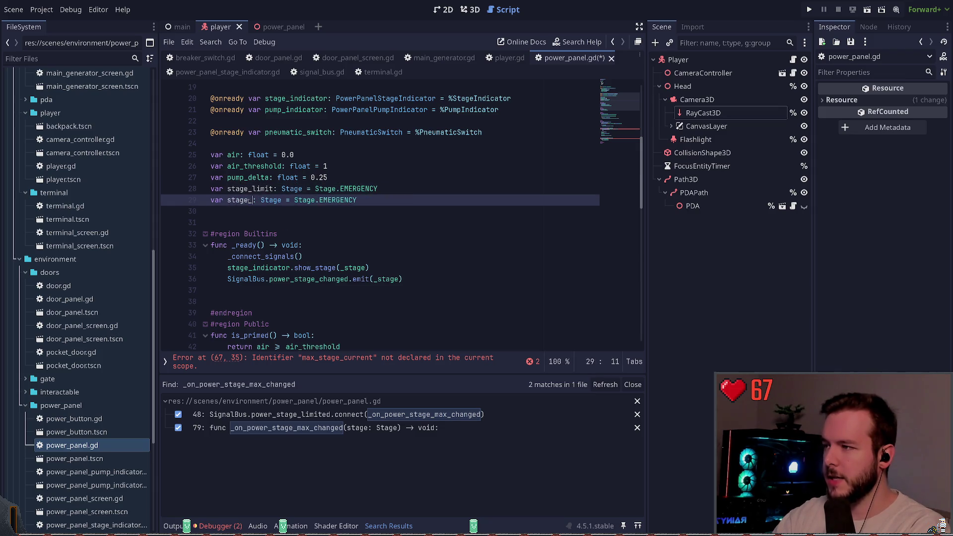
key(ctrl+s)
scroll(360, 202, down, 10)
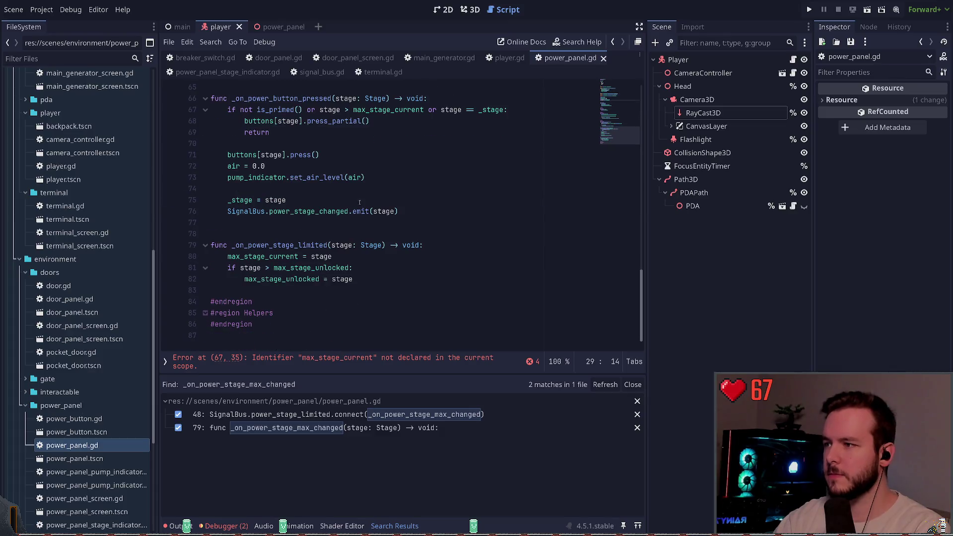
- Make the power-button check use stage_max instead of max_stage_current and save
click(274, 279)
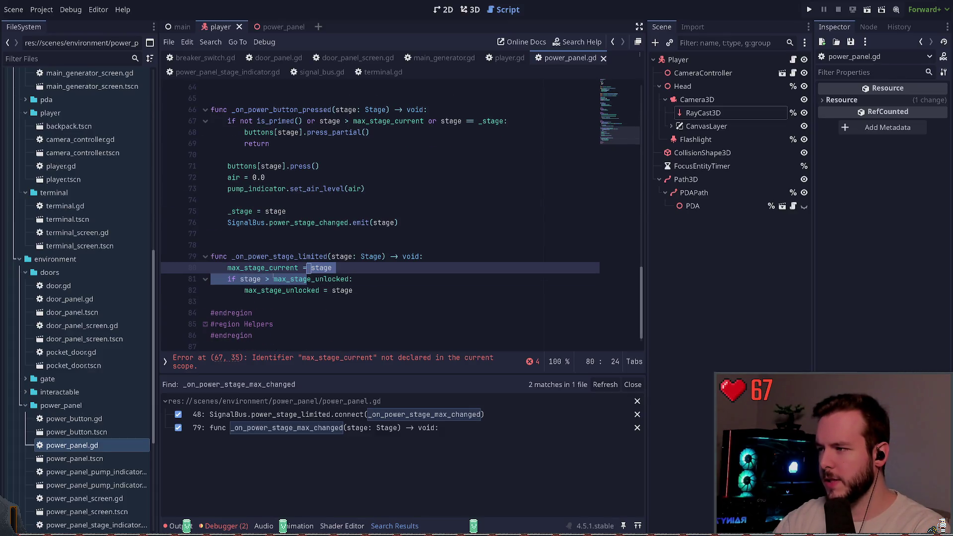
scroll(318, 265, up, 1)
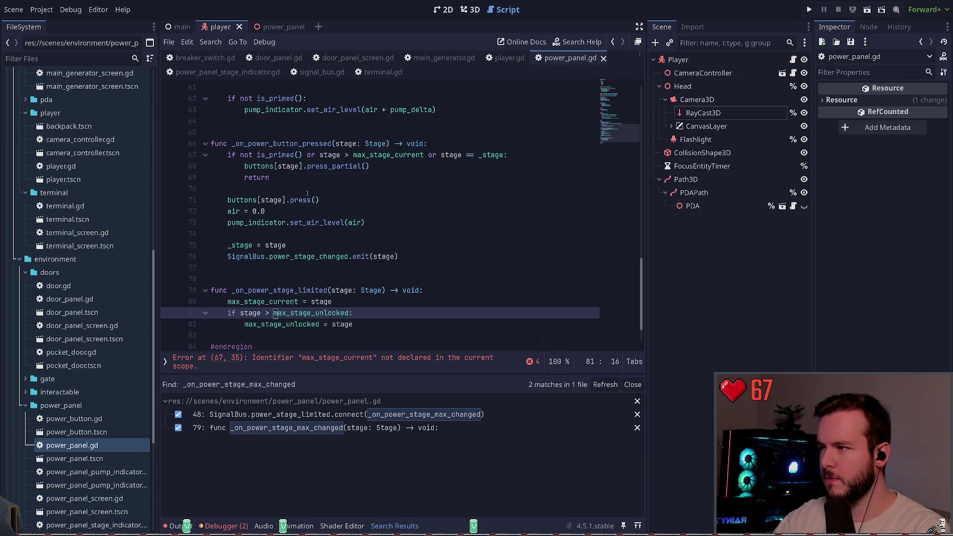
double_click(380, 155)
text(stage_max)
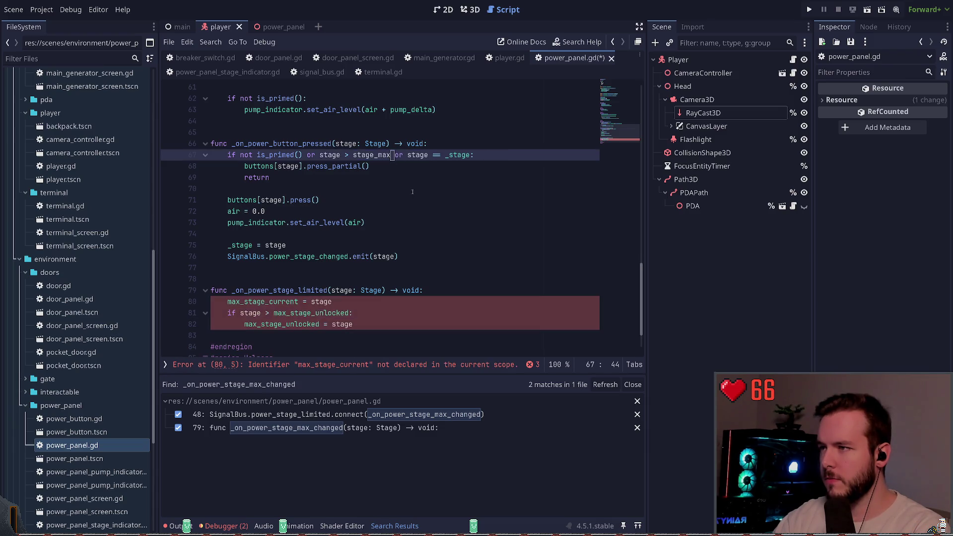
key(ctrl+s)
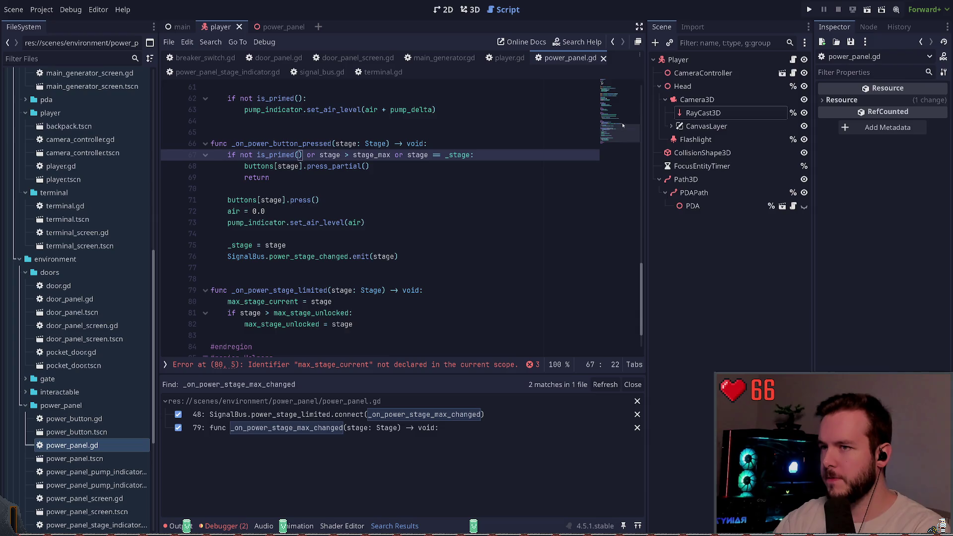
- Replace the old variable names on lines 80–82 of _on_power_stage_limited with stage_limit, then save
scroll(401, 245, up, 12)
scroll(283, 249, up, 6)
double_click(245, 325)
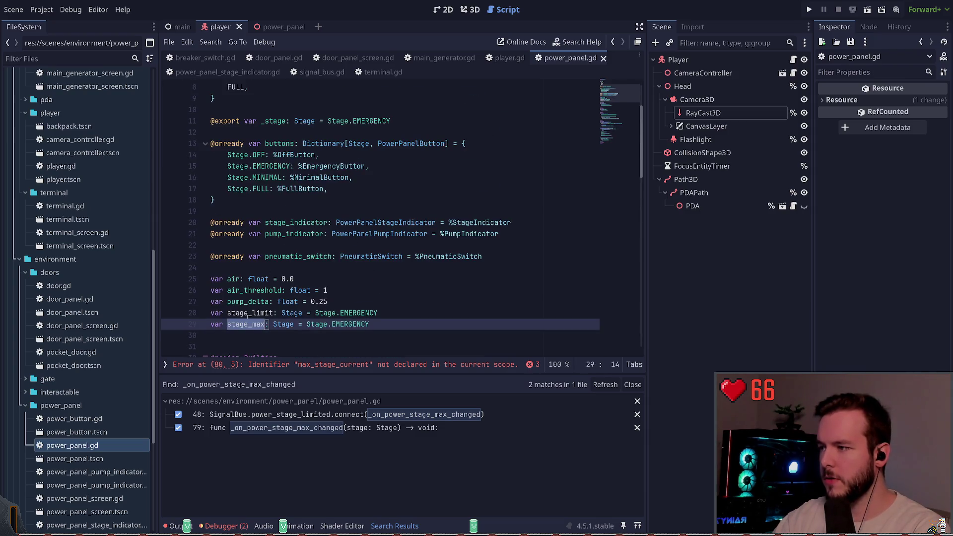
double_click(248, 313)
key(ctrl+c)
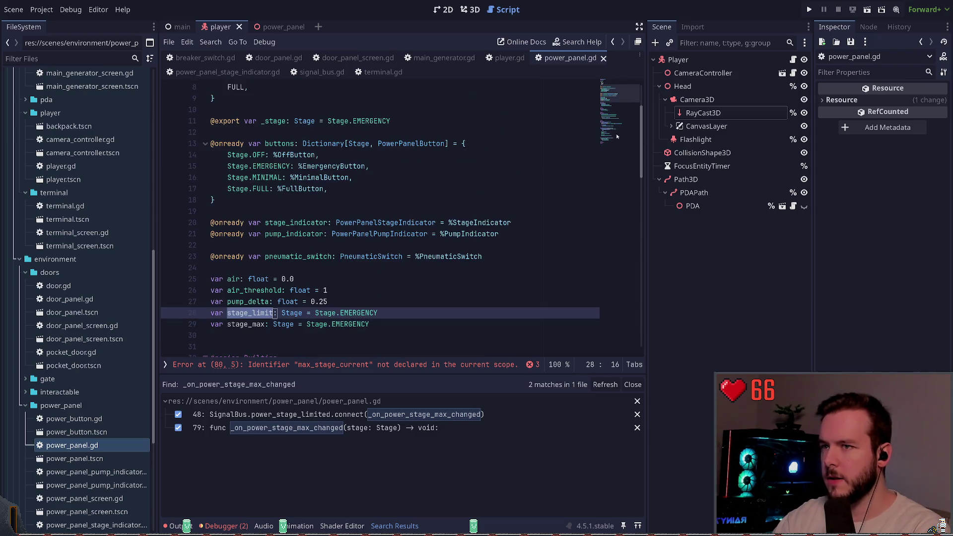
click(619, 132)
double_click(279, 257)
key(ctrl+v)
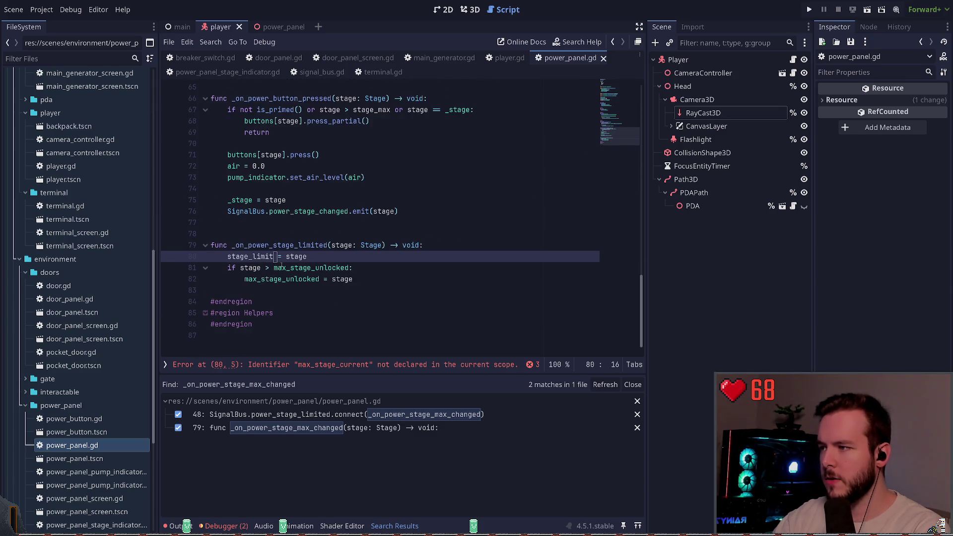
scroll(300, 270, up, 1)
key(ctrl+s)
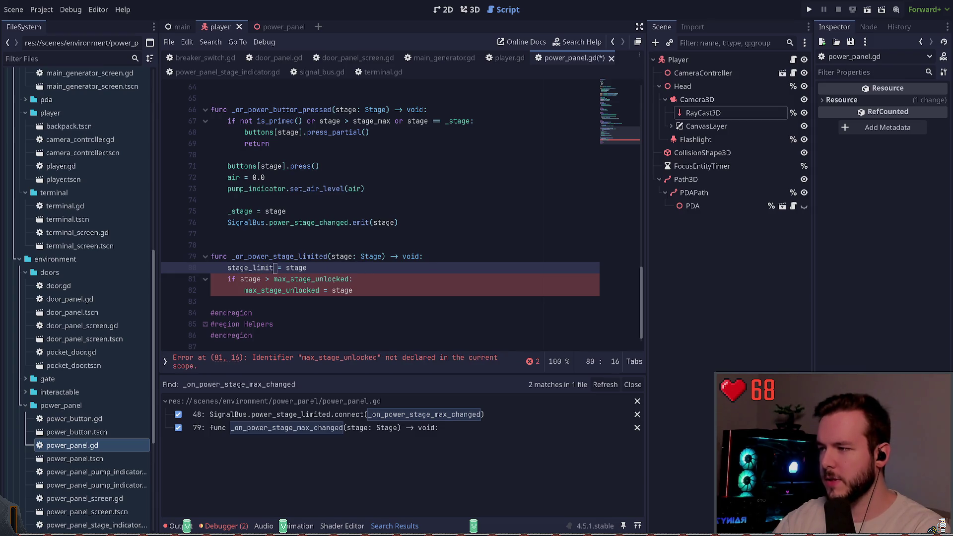
double_click(308, 279)
key(ctrl+v)
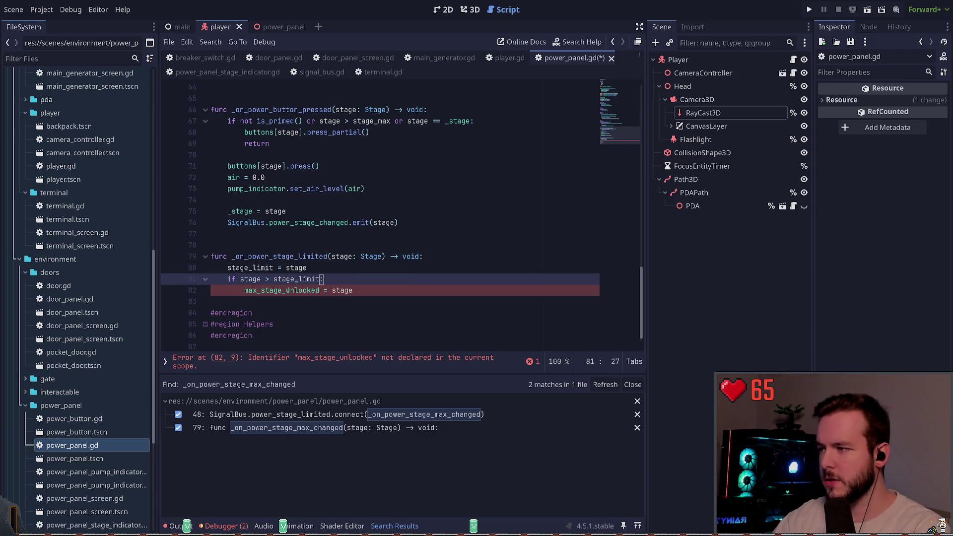
double_click(283, 290)
key(ctrl+v)
click(287, 301)
key(ctrl+s)
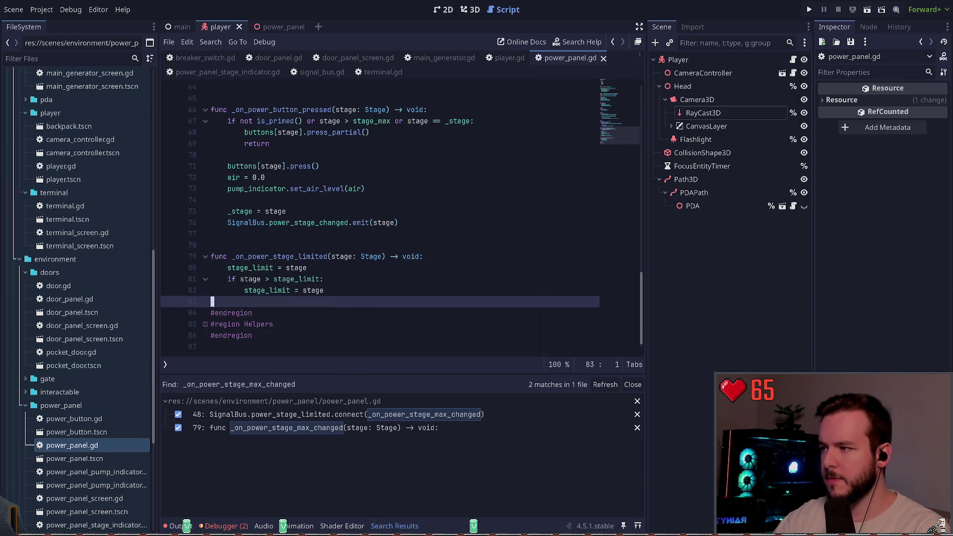
- Delete the redundant if block so _on_power_stage_limited only assigns stage_limit
double_click(254, 268)
click(331, 272)
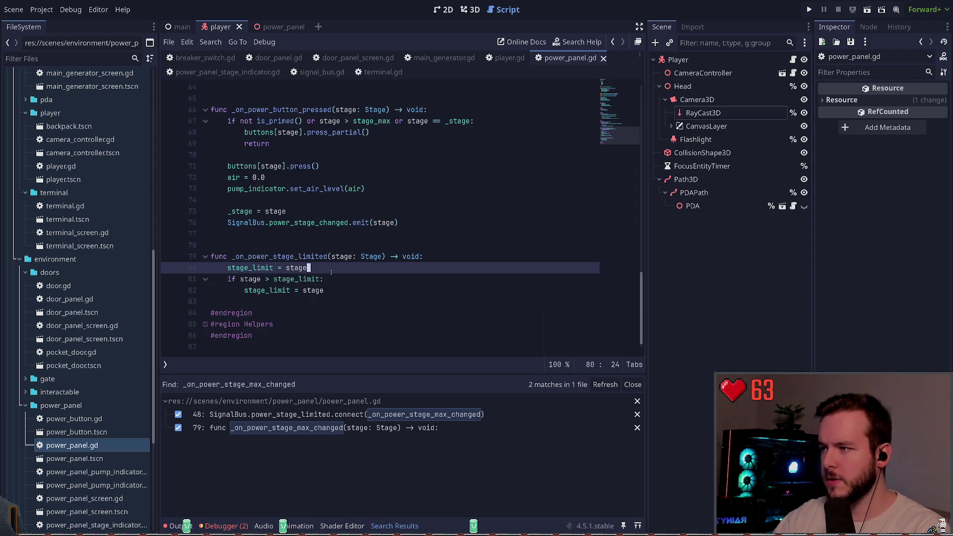
key(Down)
key(End)
key(shift+Home)
key(shift+Home)
click(302, 291)
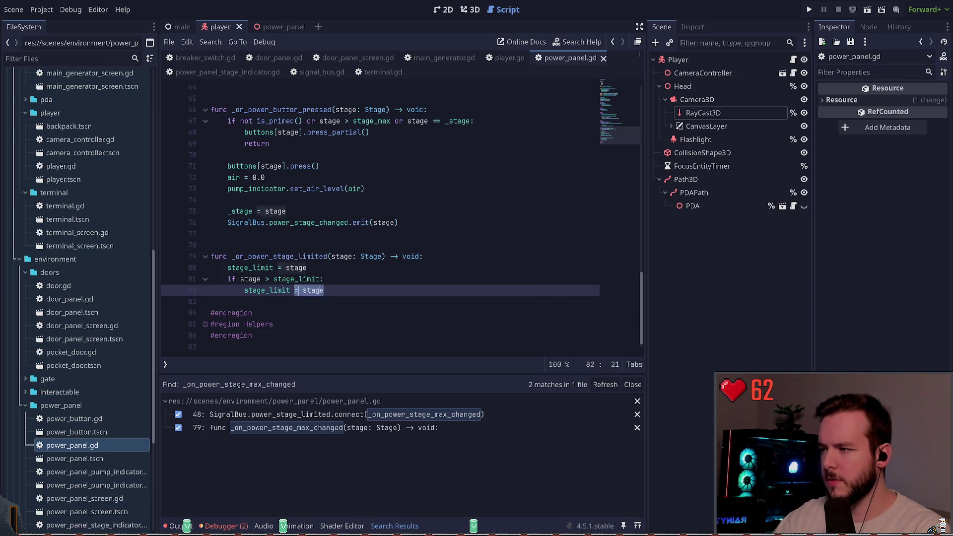
key(Down)
key(shift+Up)
key(shift+Up)
key(BackSpace)
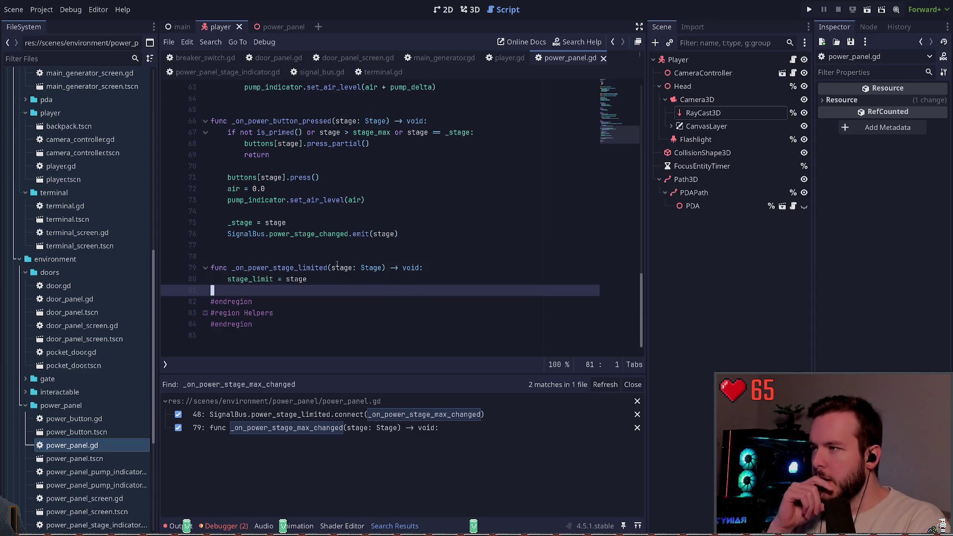
scroll(342, 267, up, 1)
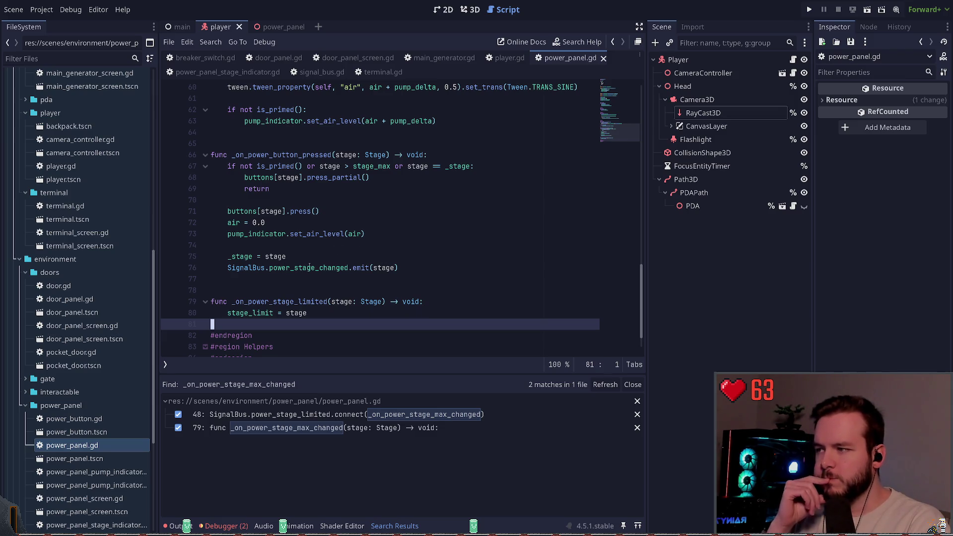
scroll(291, 261, up, 2)
scroll(293, 262, up, 5)
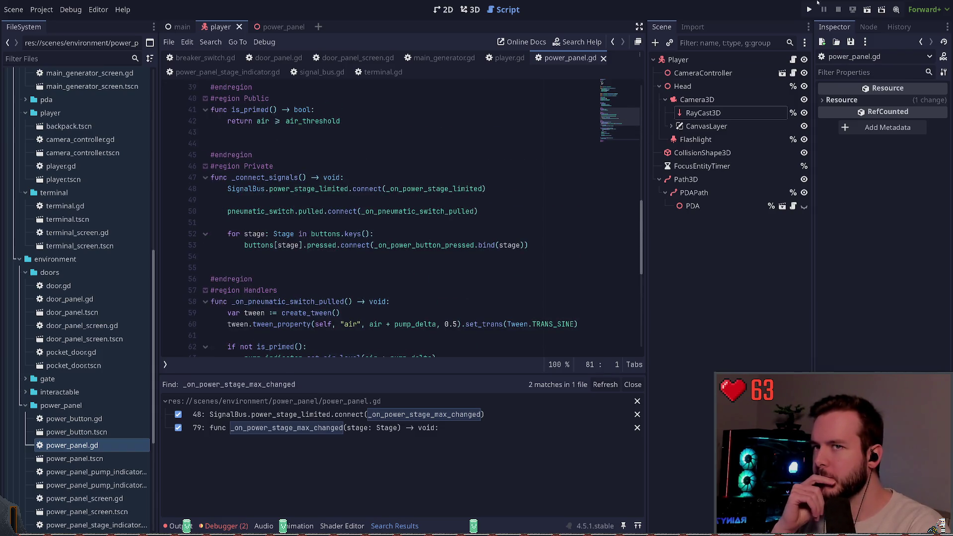
- Launch the game, start from the main menu and open the wall cabinet
click(810, 9)
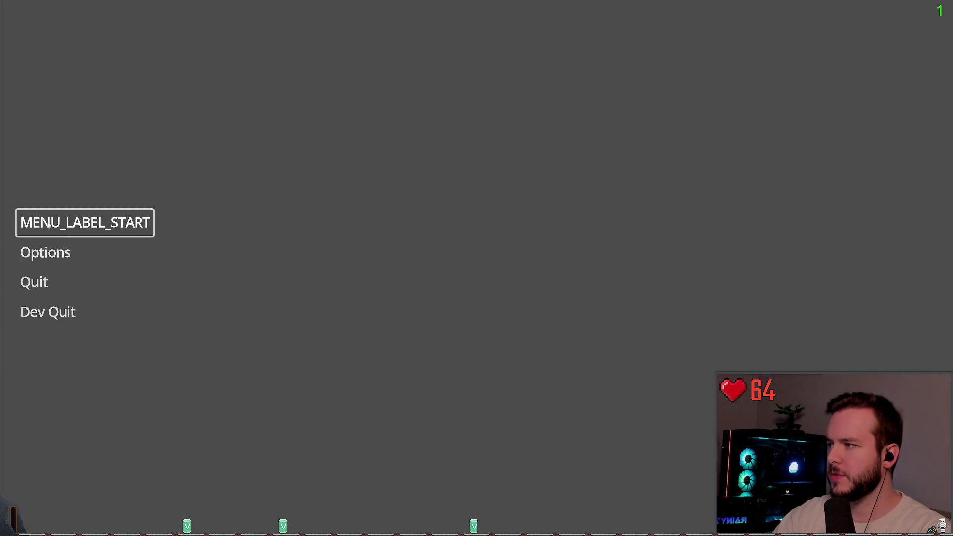
click(49, 223)
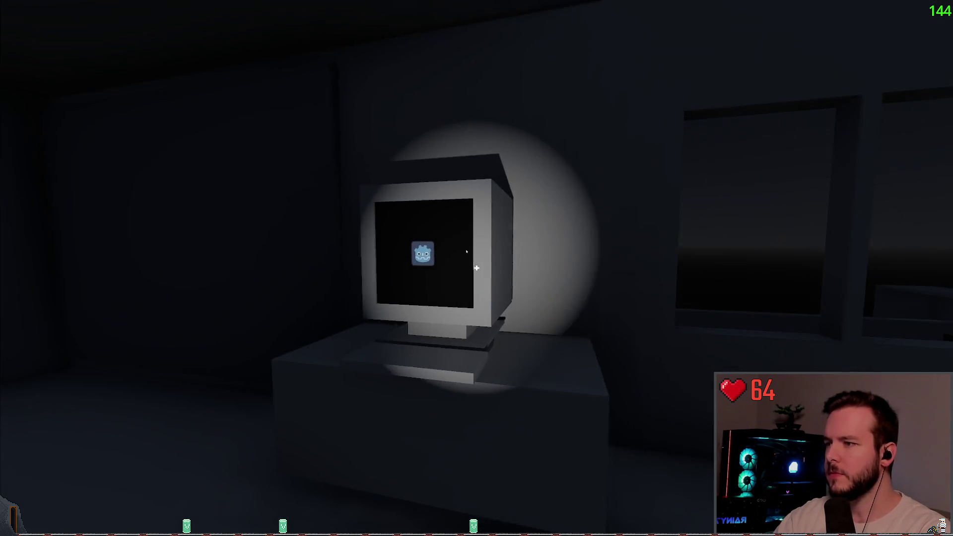
click(477, 269)
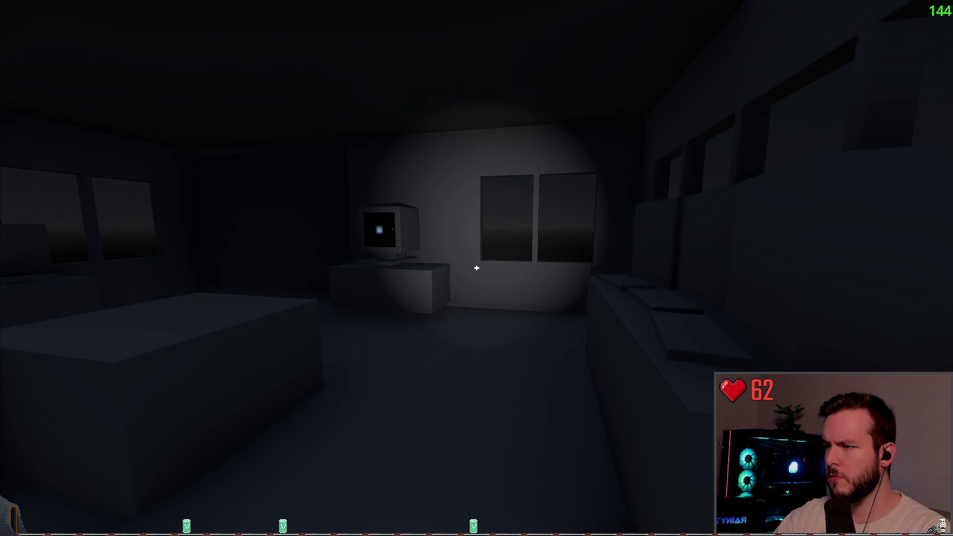
key(a)
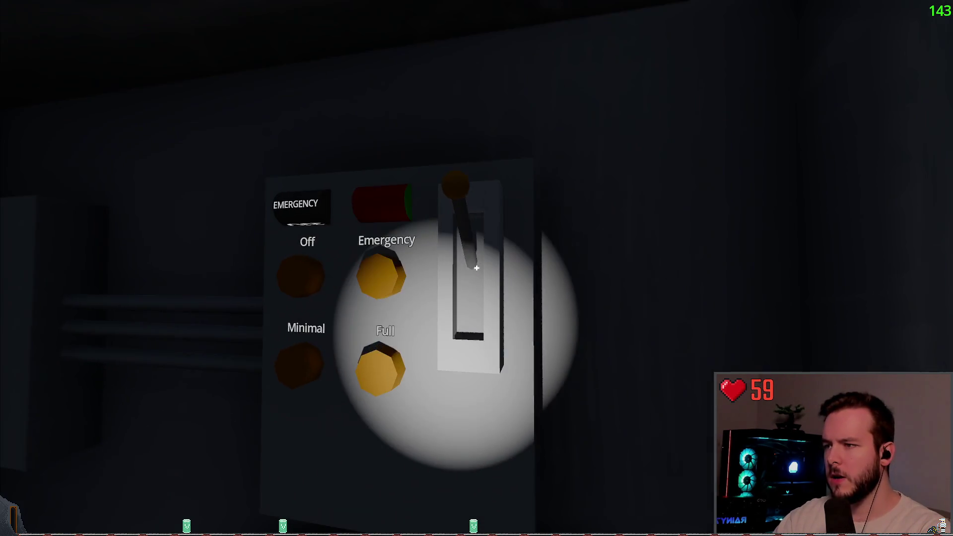
- Pull the power panel lever, select the Emergency stage, then quit back to the editor
click(476, 268)
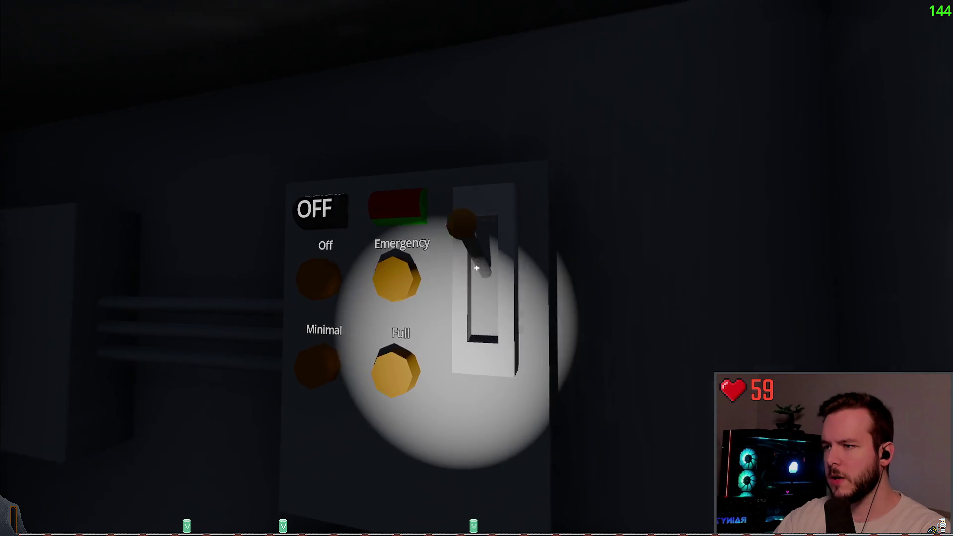
click(477, 268)
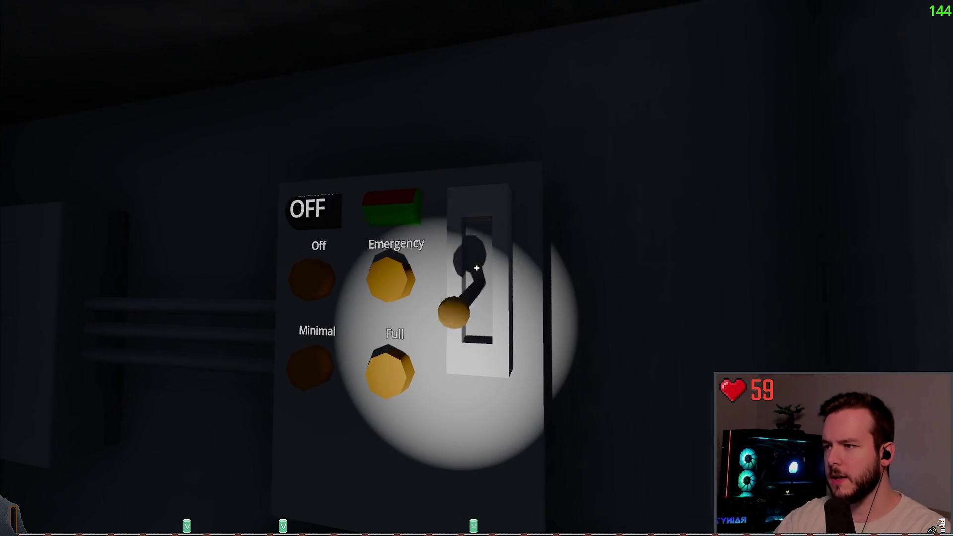
click(476, 268)
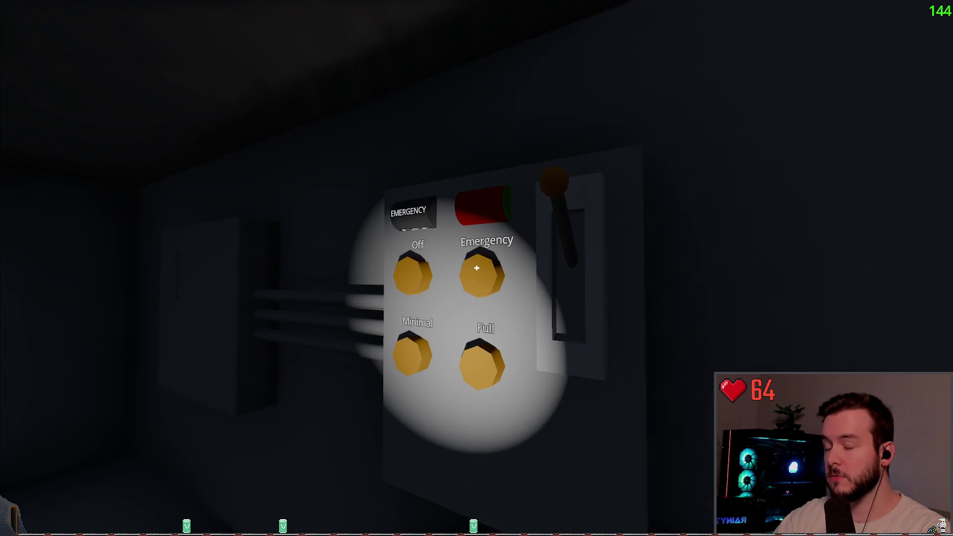
key(Escape)
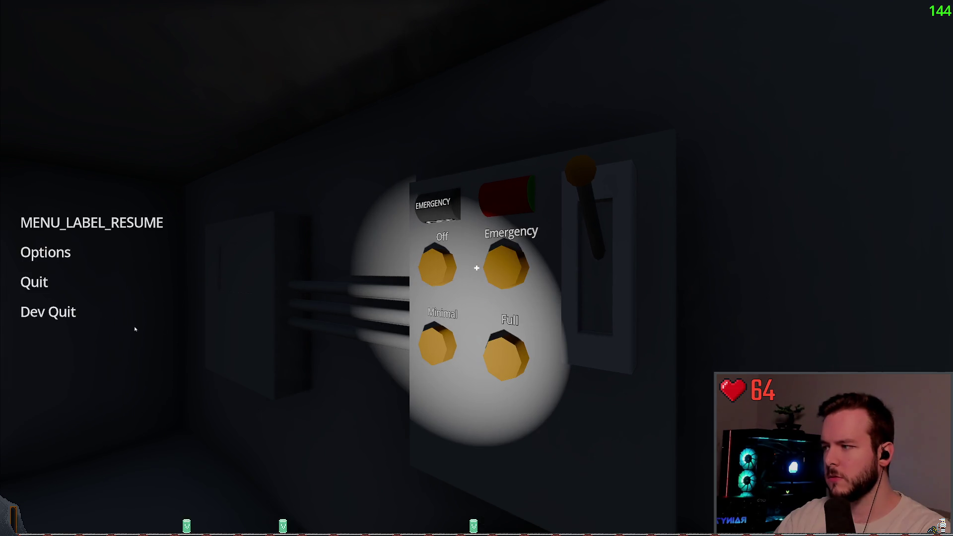
click(65, 312)
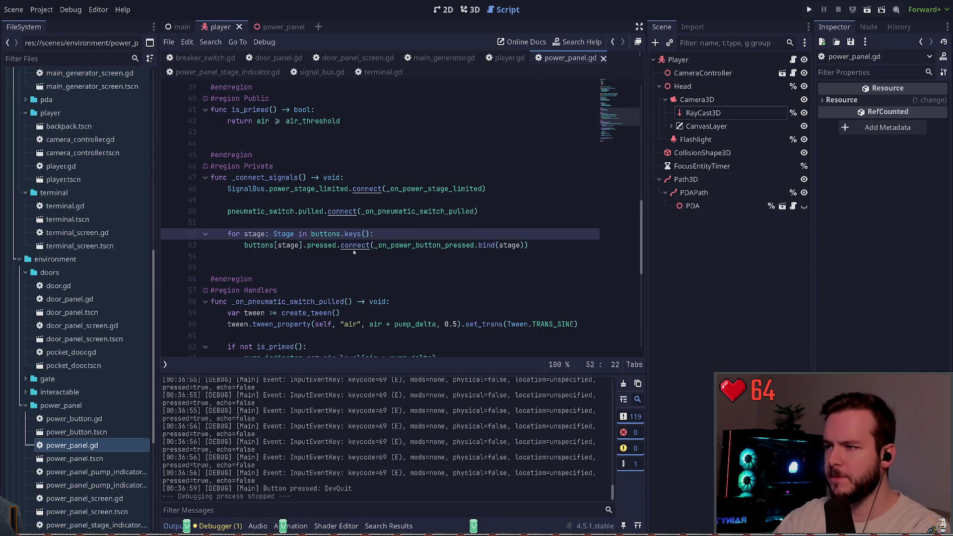
- Review the power_stage_limited emit line in main_generator.gd and the _on_power_stage_limited handler in power_panel.gd
click(455, 60)
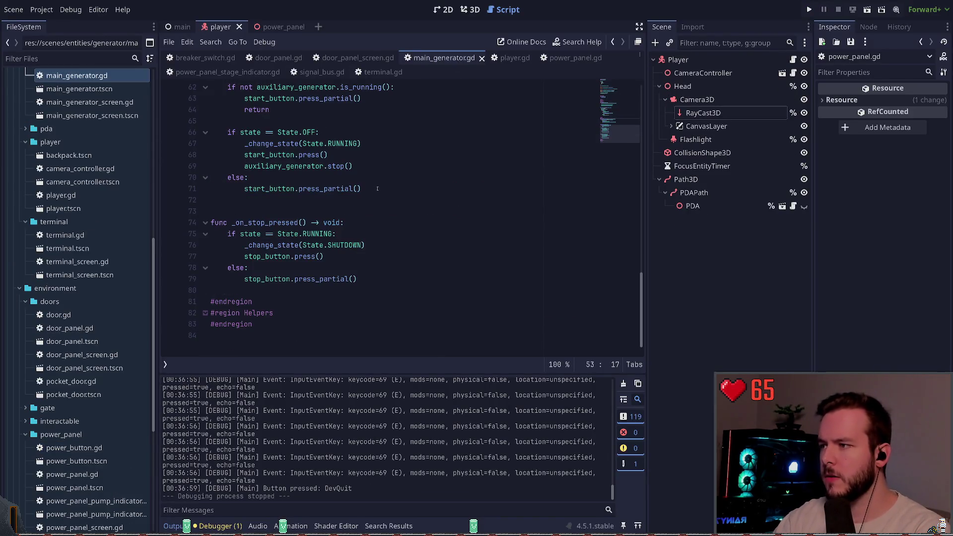
scroll(333, 270, up, 6)
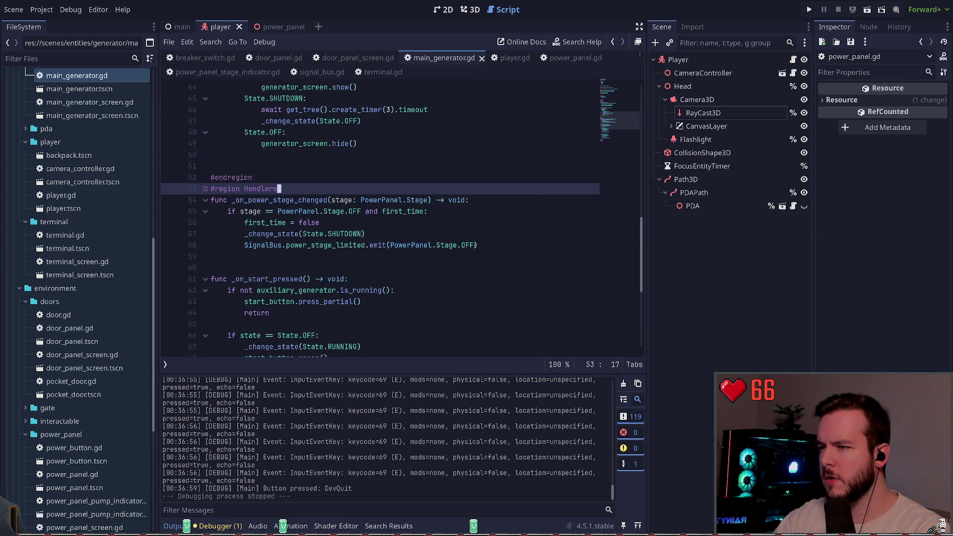
click(461, 246)
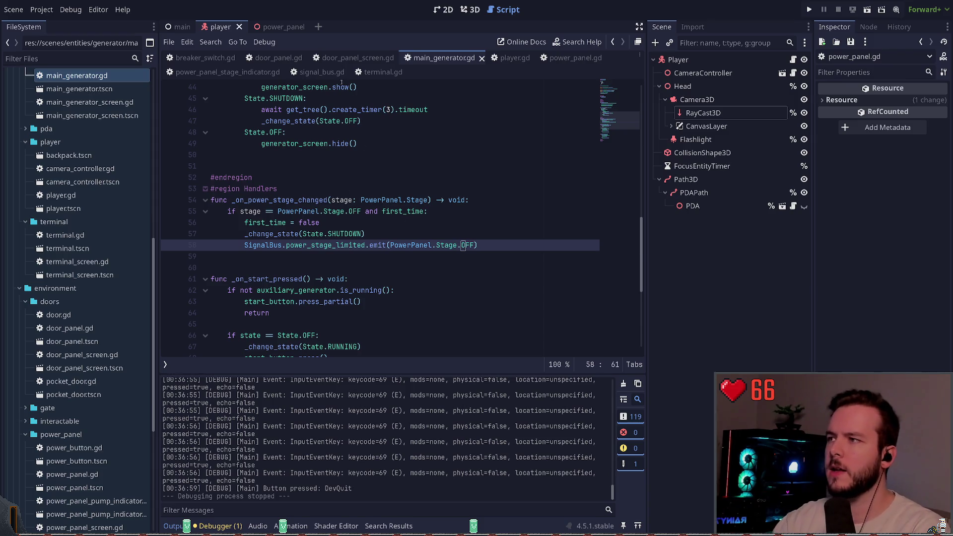
click(571, 58)
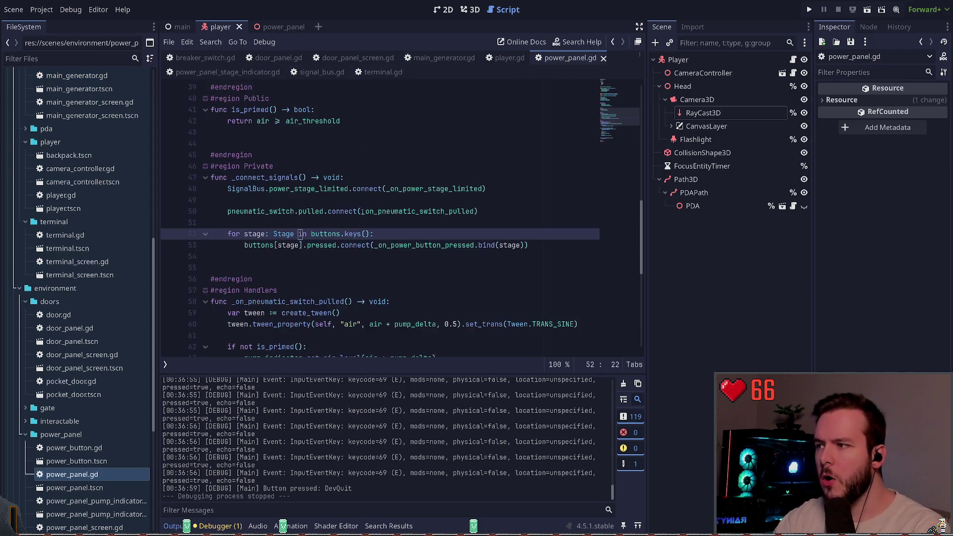
scroll(362, 211, down, 8)
drag(308, 280, 186, 267)
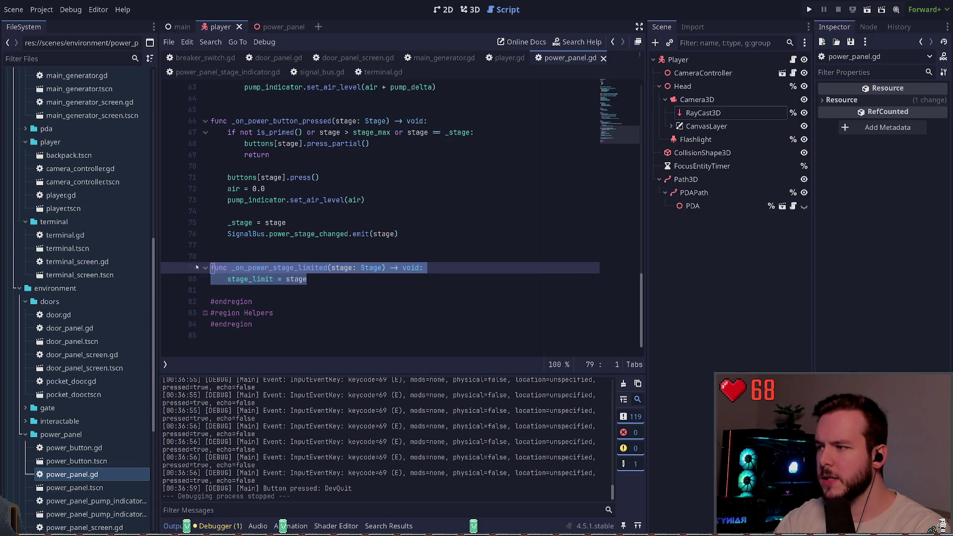
scroll(333, 248, up, 5)
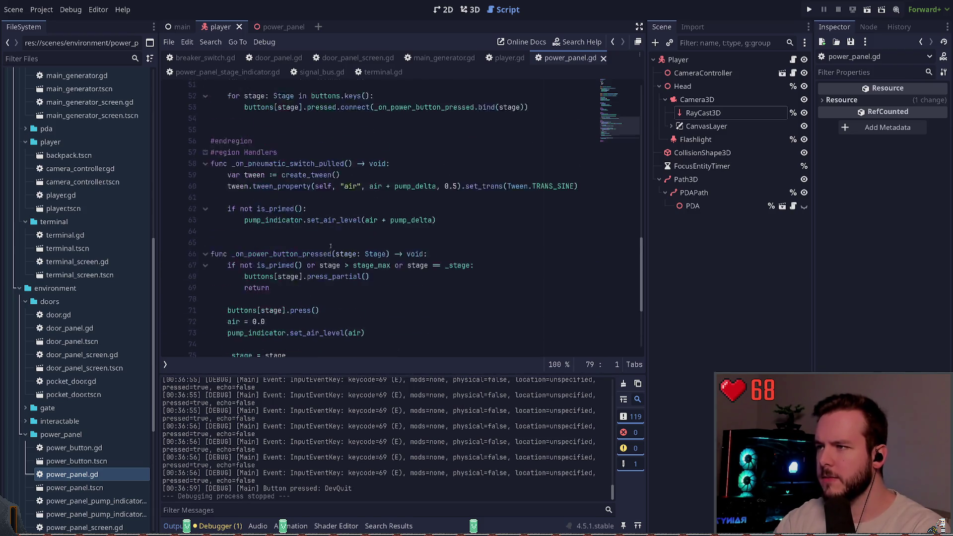
scroll(334, 249, up, 5)
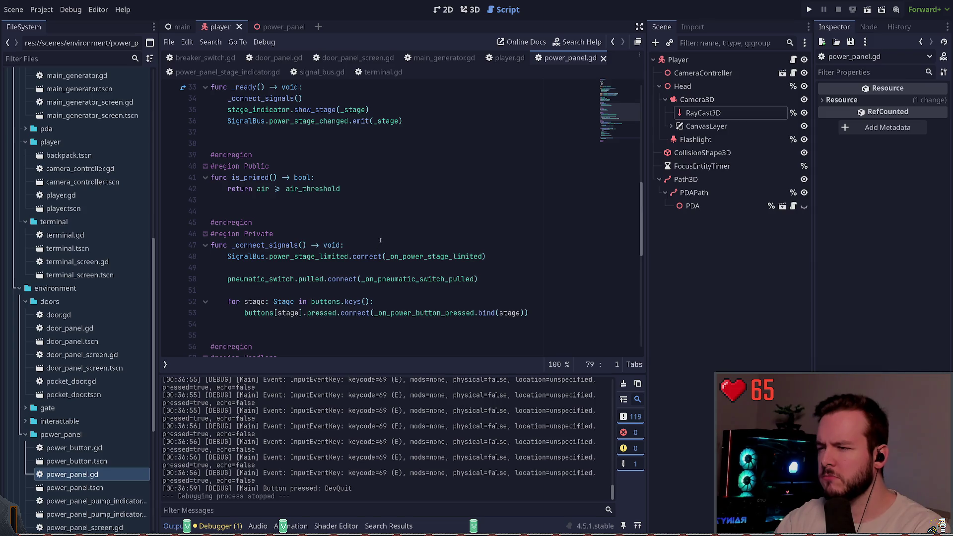
scroll(375, 236, up, 1)
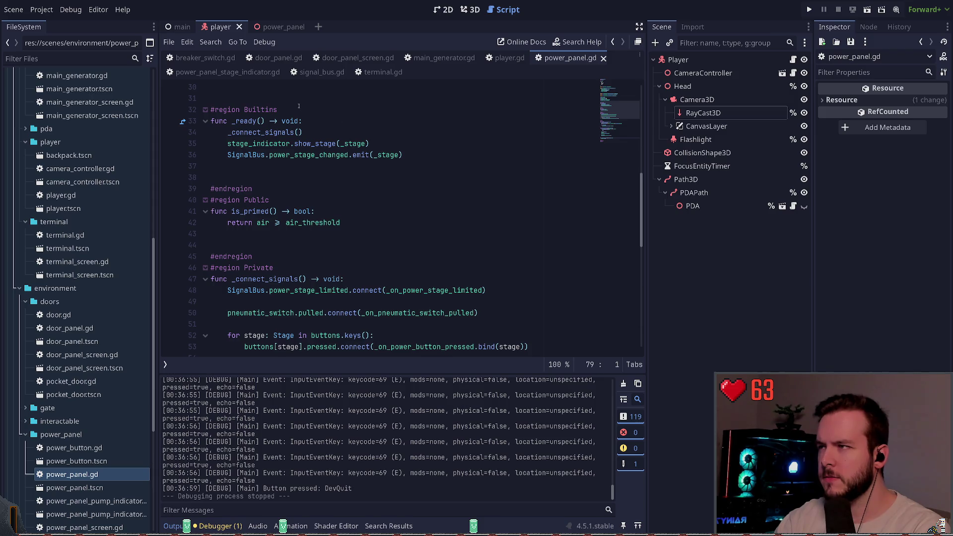
- Move the SignalBus emit line above _change_state(State.SHUTDOWN) in main_generator.gd and run the game
click(444, 59)
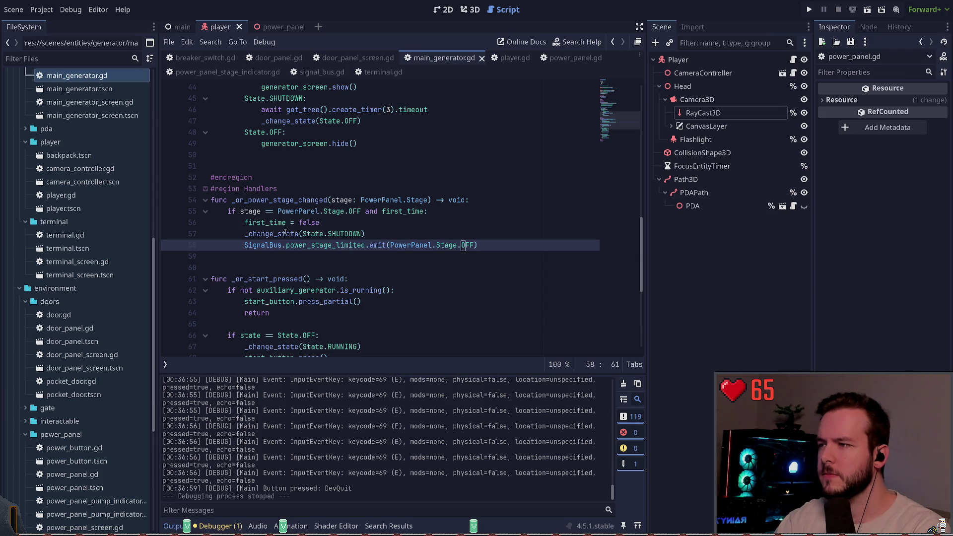
drag(478, 245, 243, 244)
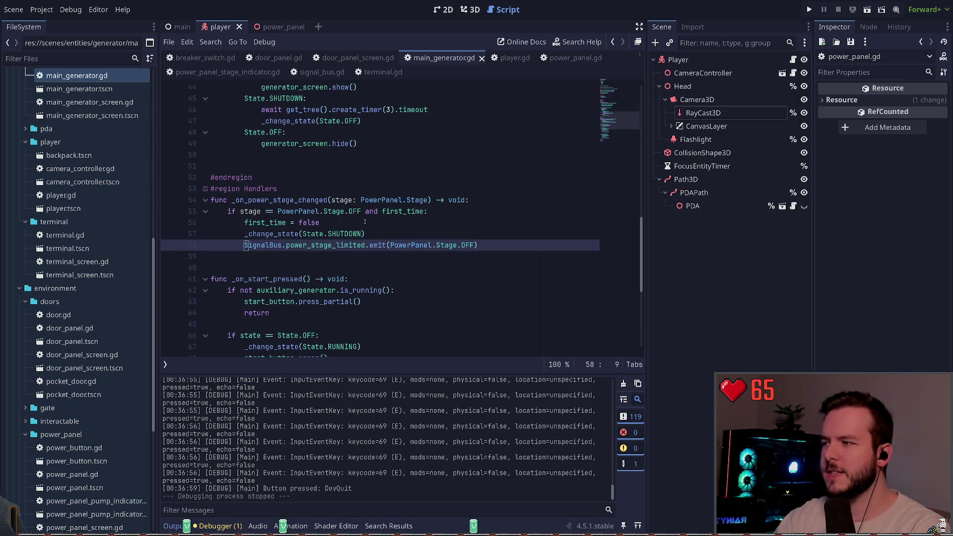
key(ctrl+x)
key(Up)
key(ctrl+v)
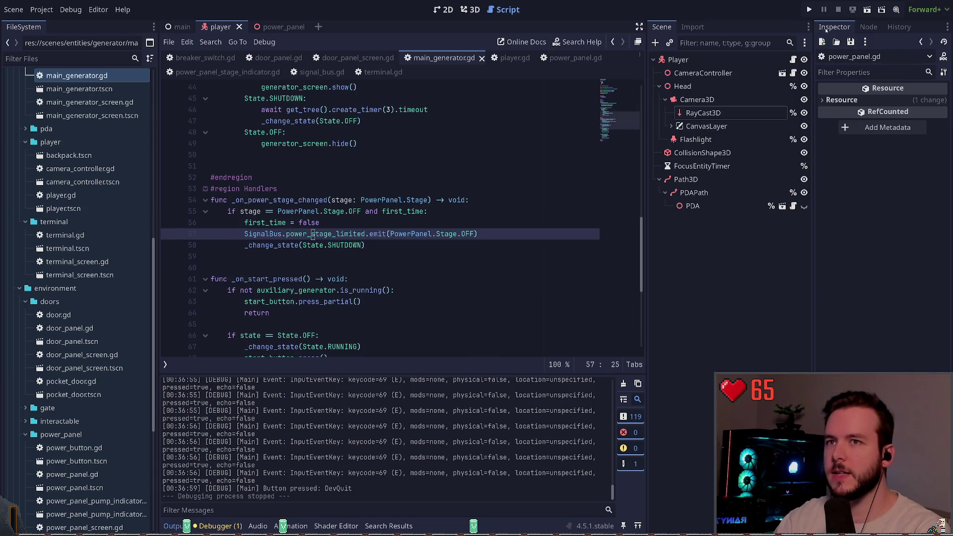
key(F5)
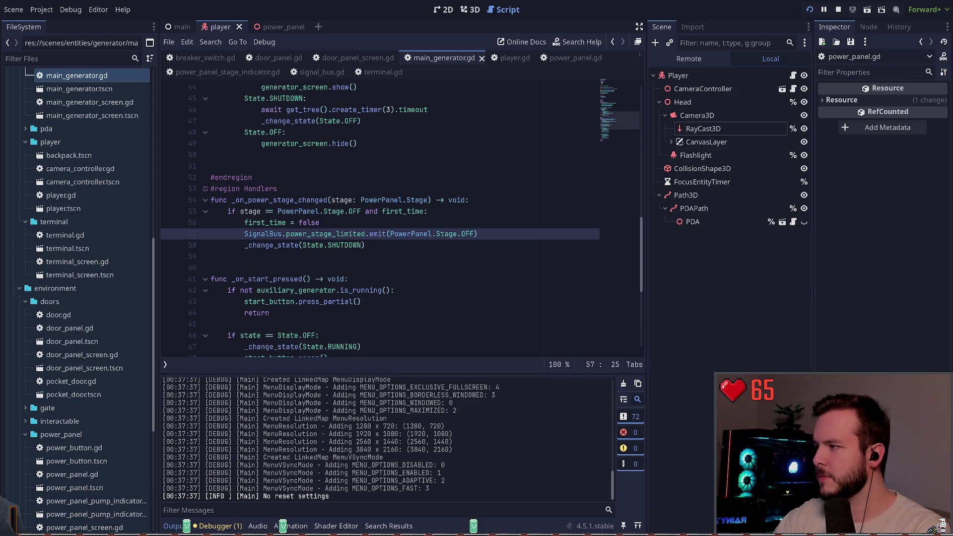
- Walk to the power panel, pull its lever and try selecting the Off power stage
key(w)
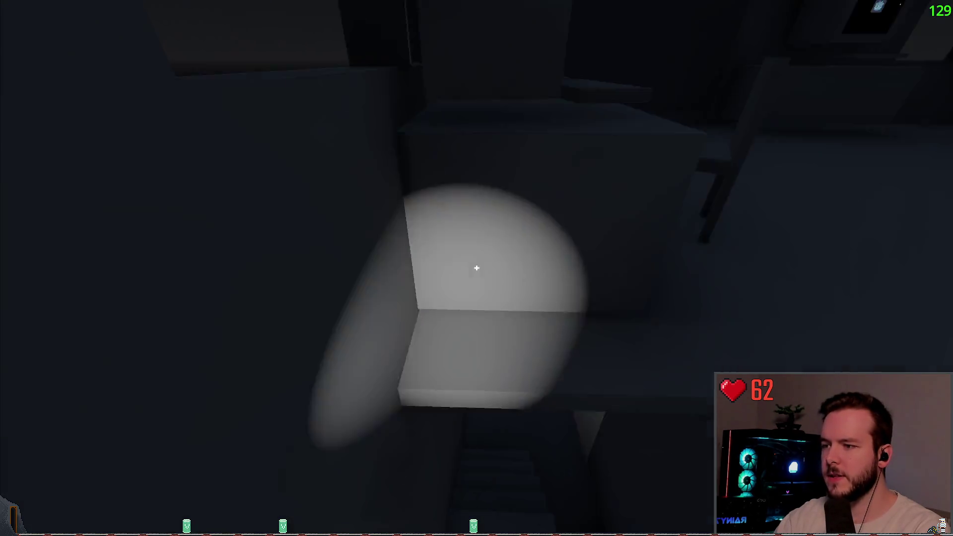
key(w)
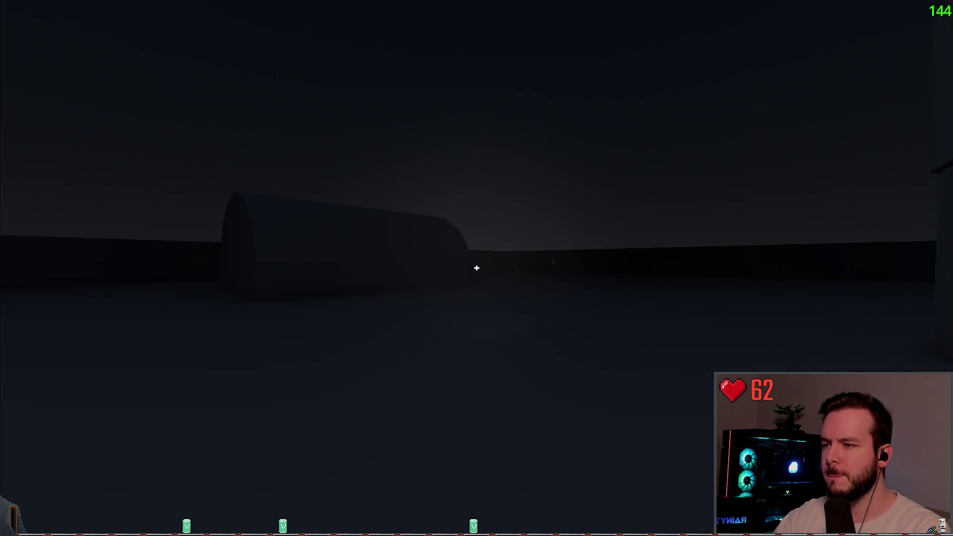
key(w)
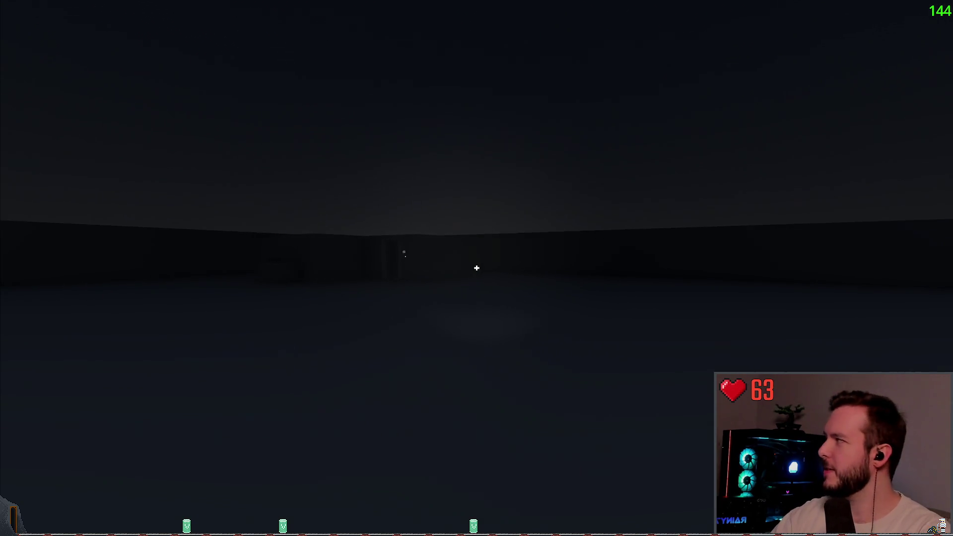
key(w)
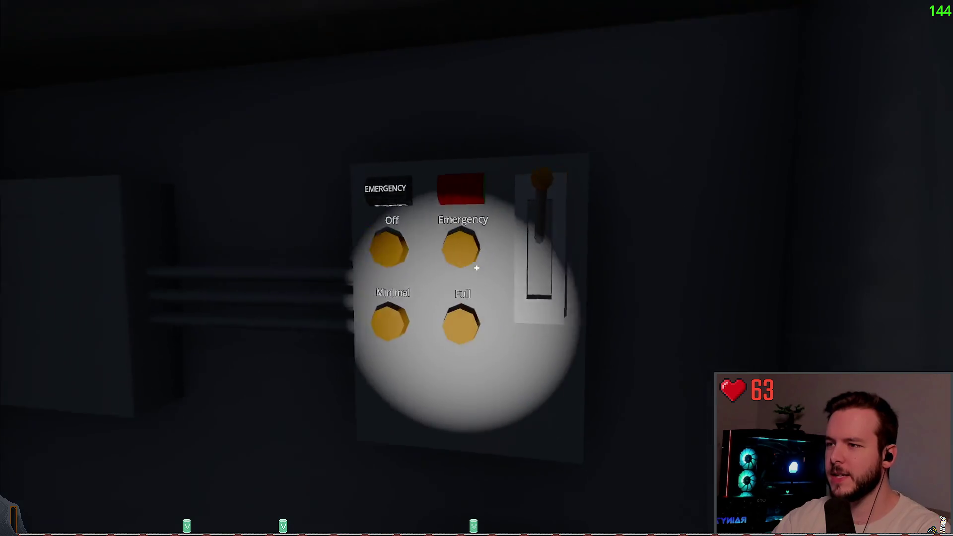
click(477, 268)
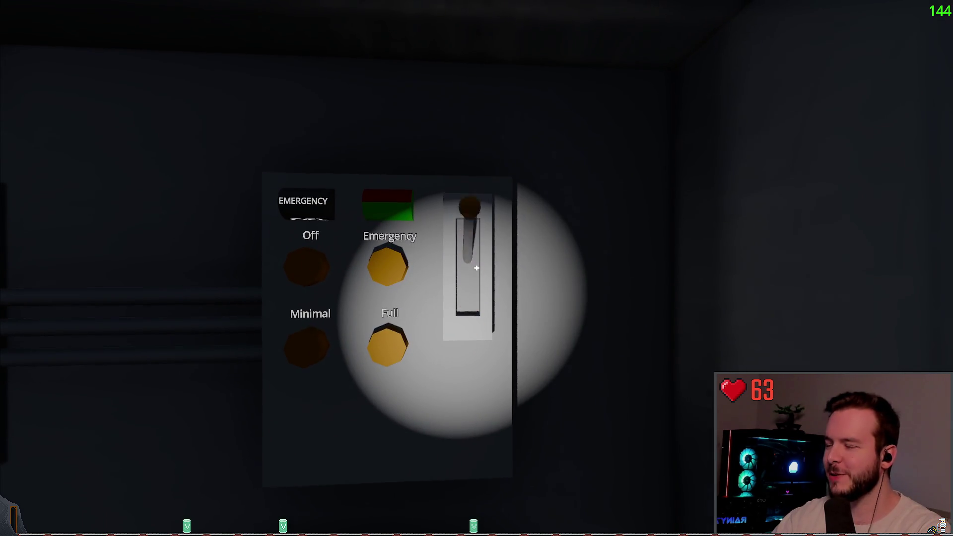
click(476, 268)
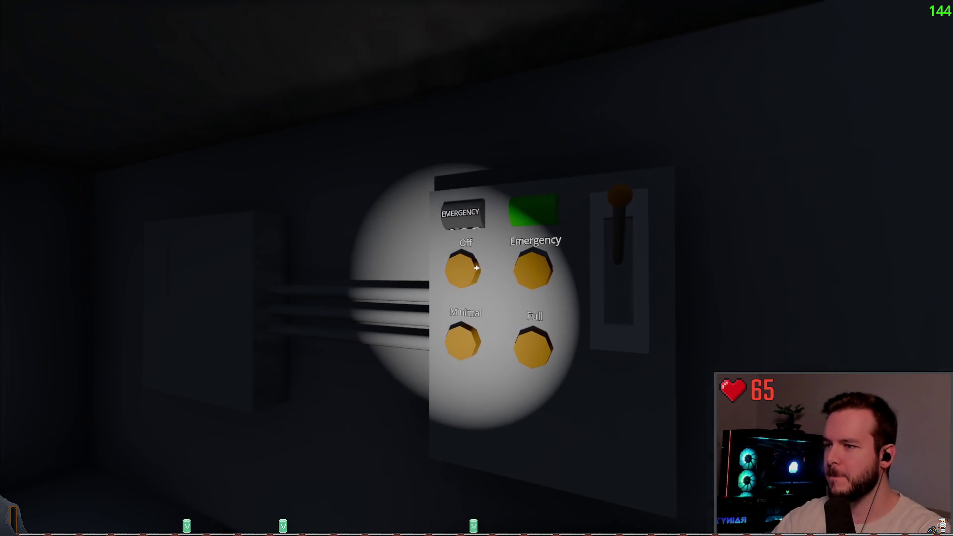
click(477, 268)
- Keep pumping the panel lever to prime it, then Dev Quit back to the editor
click(476, 268)
click(477, 268)
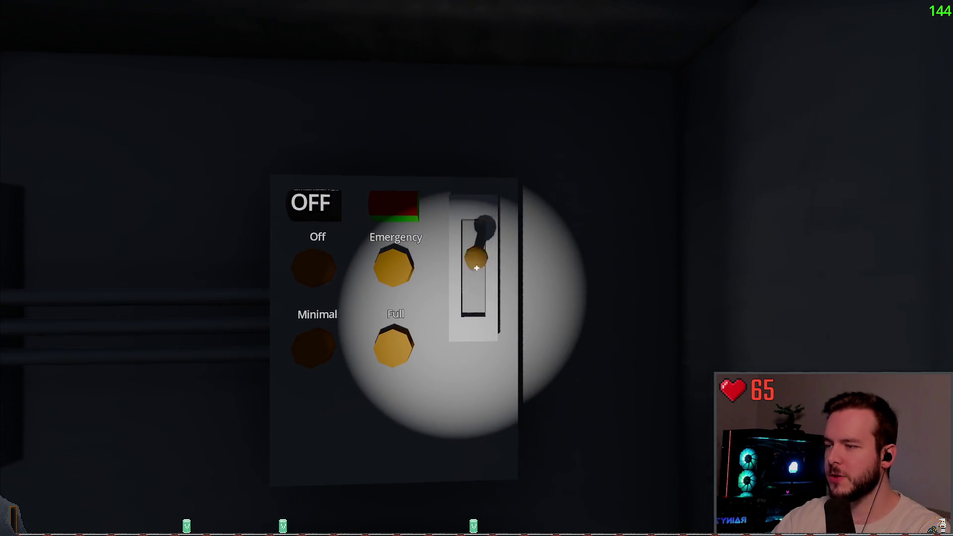
click(476, 268)
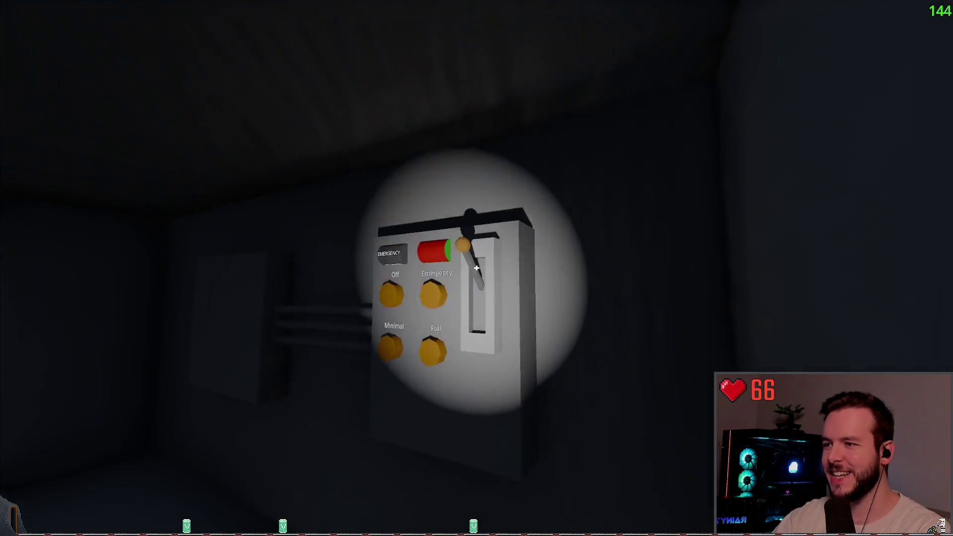
click(477, 268)
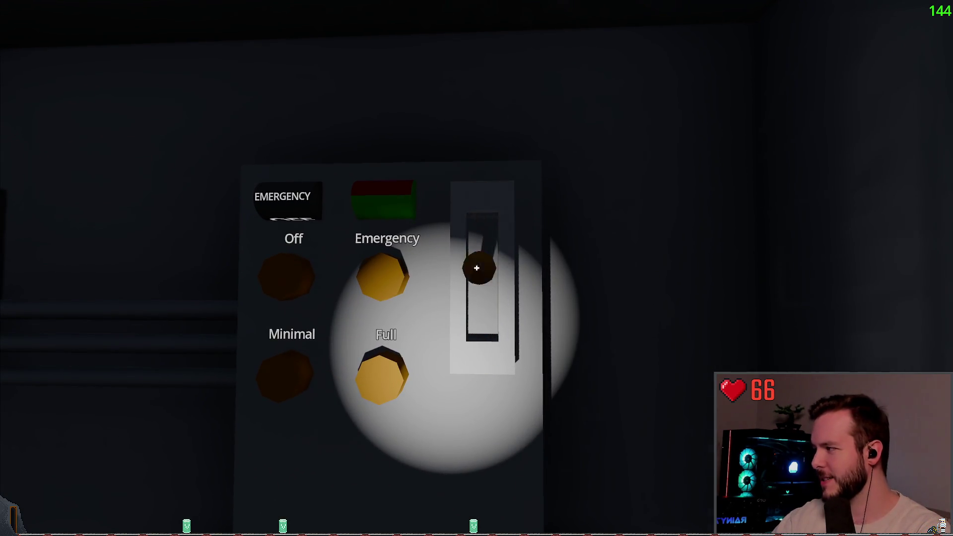
click(477, 268)
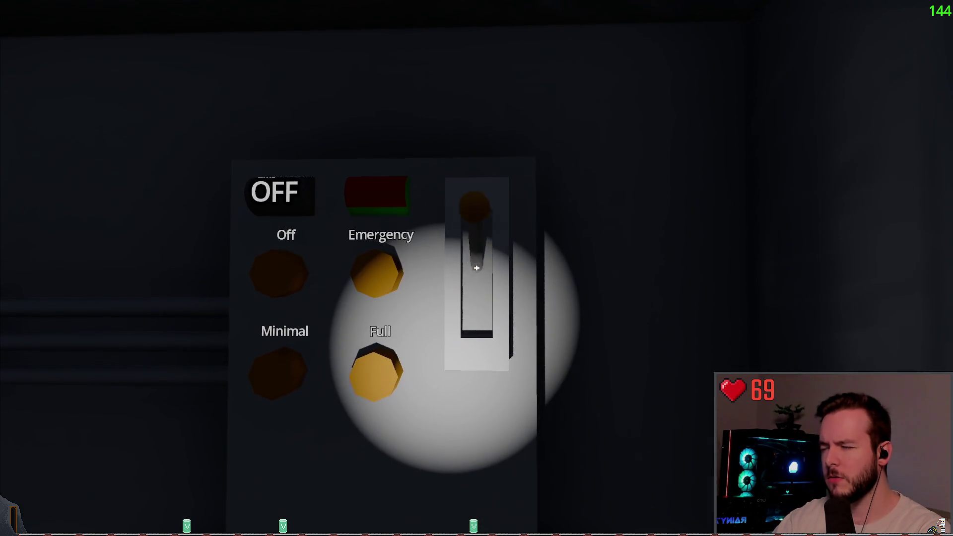
click(476, 268)
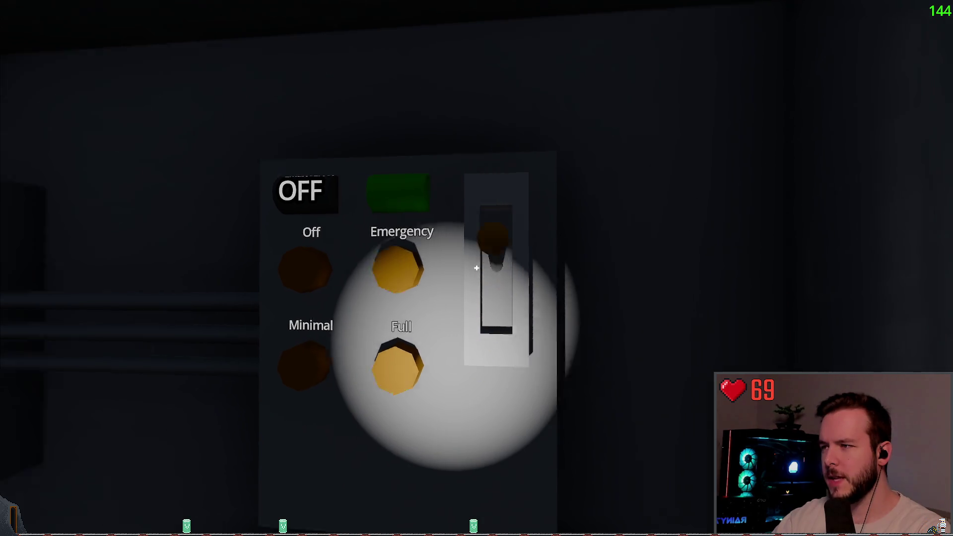
key(Escape)
click(32, 312)
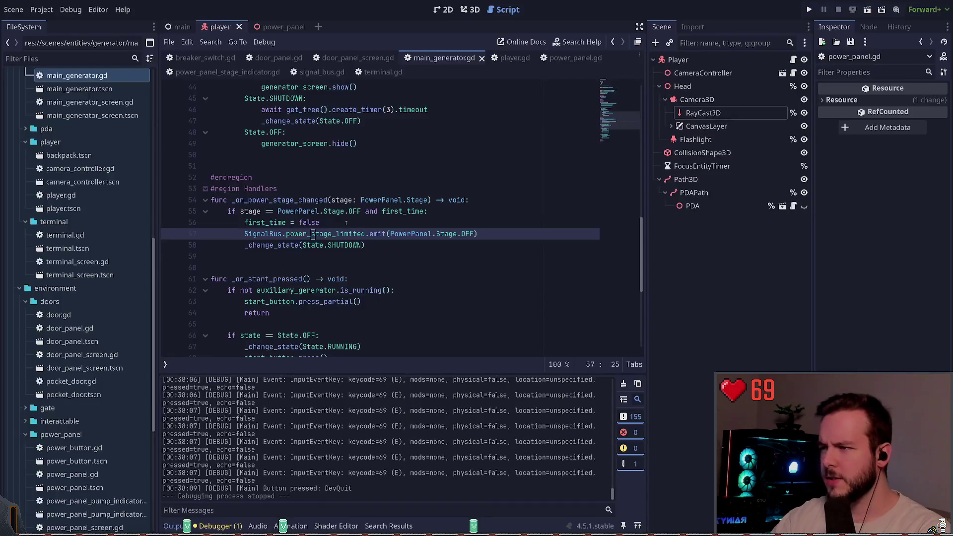
- Locate and select the power_stage_limited signal name in main_generator.gd
scroll(328, 256, down, 6)
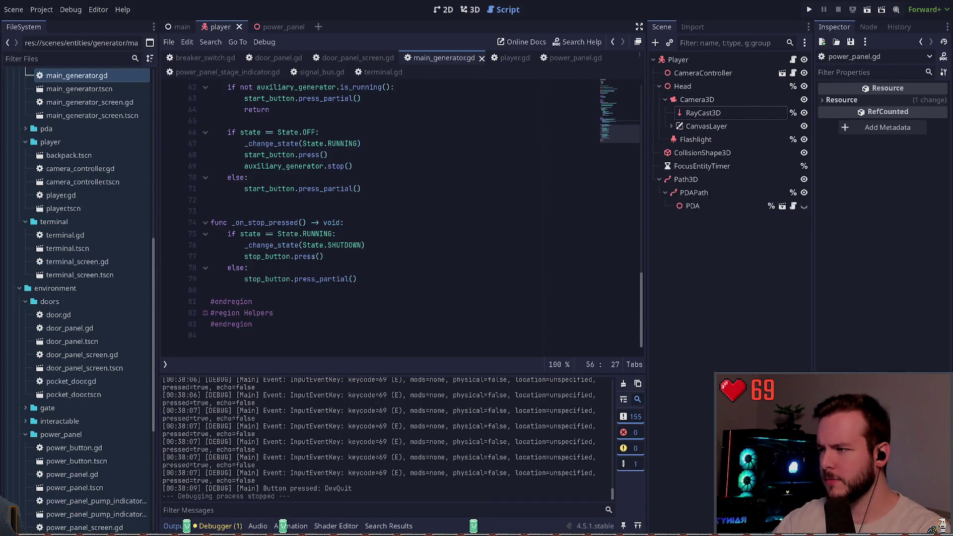
scroll(290, 280, up, 5)
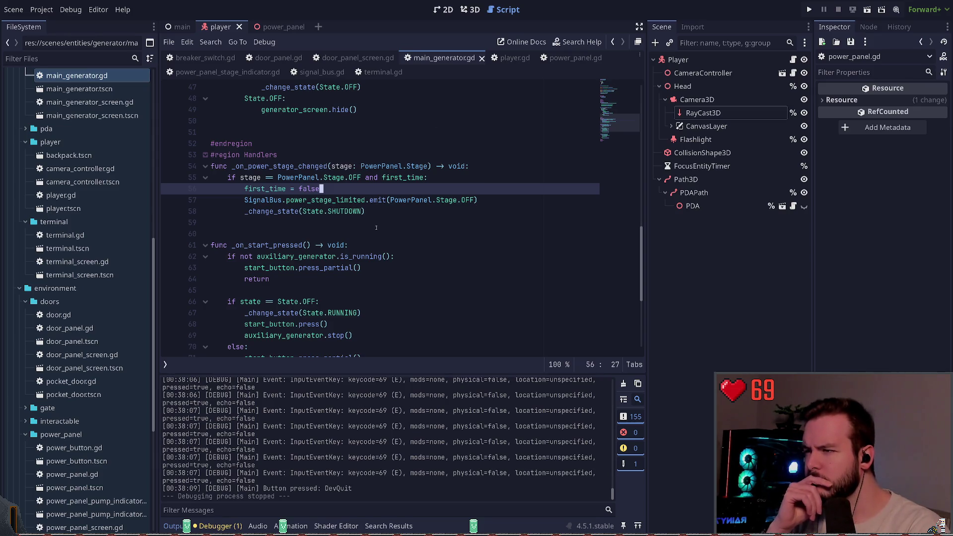
double_click(345, 200)
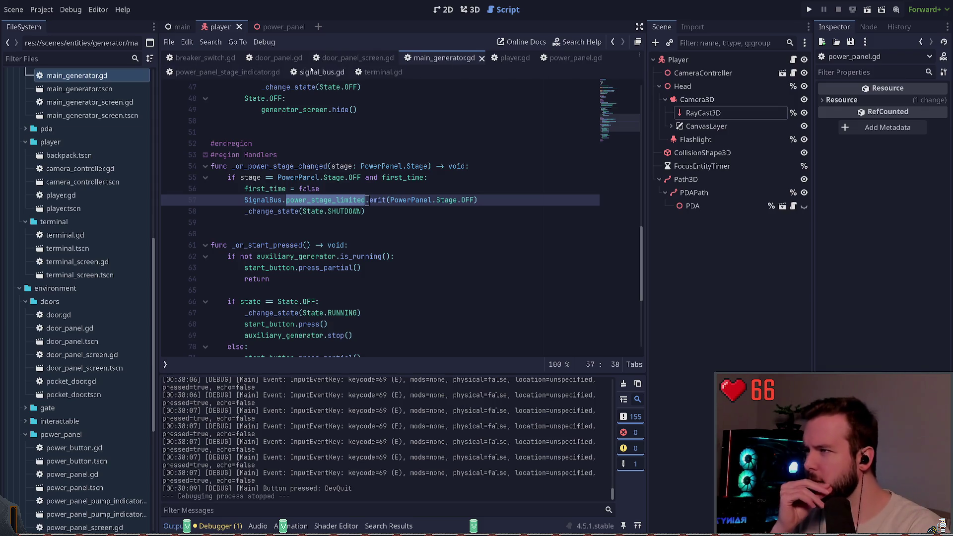
- In power_panel.gd, append 'or stage > stage_limit' to the line 67 condition and run the game
click(571, 58)
scroll(377, 238, down, 3)
scroll(377, 236, down, 5)
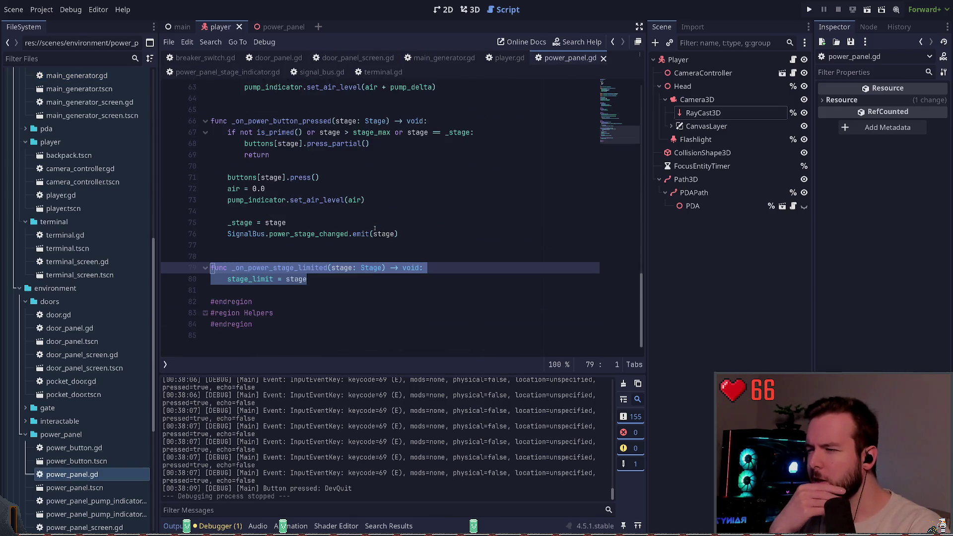
scroll(381, 230, up, 2)
drag(240, 200, 397, 200)
click(332, 200)
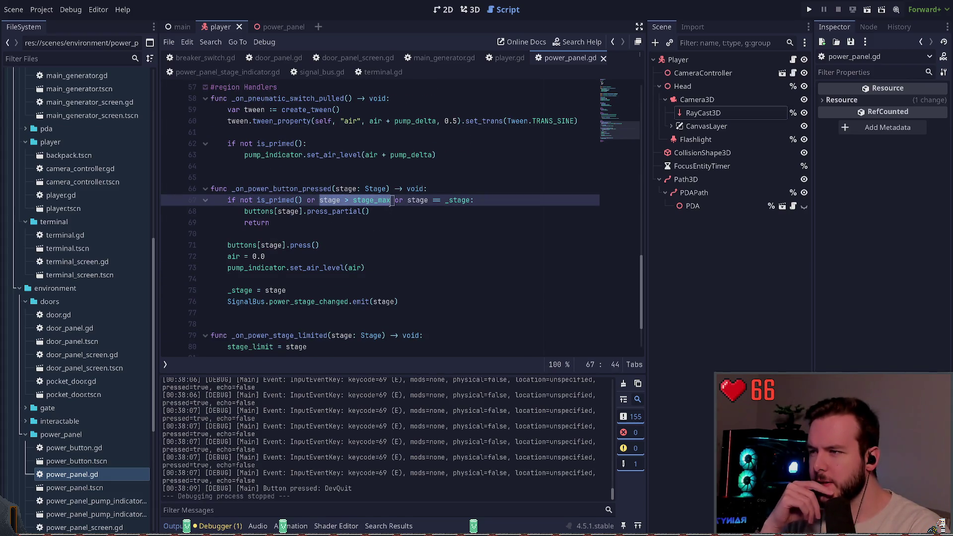
click(400, 200)
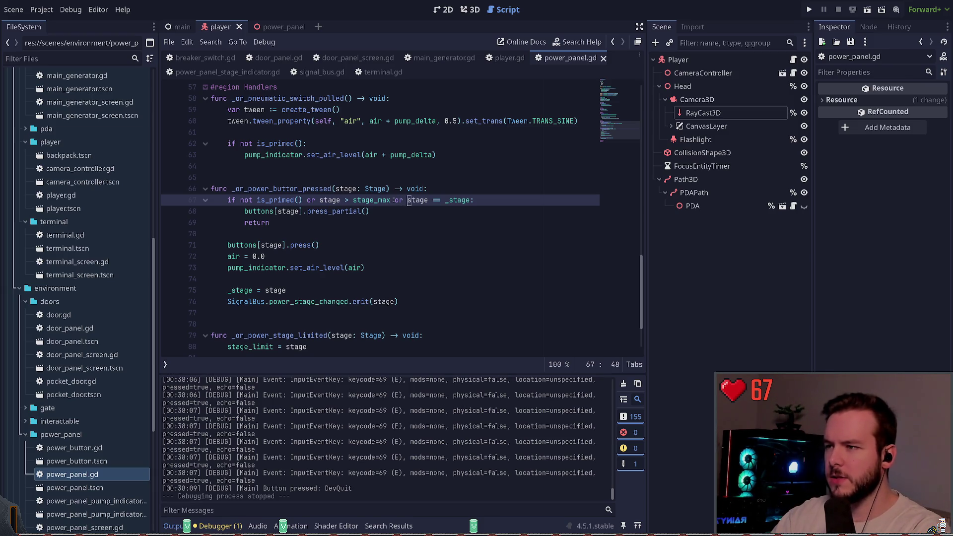
text(or stage > )
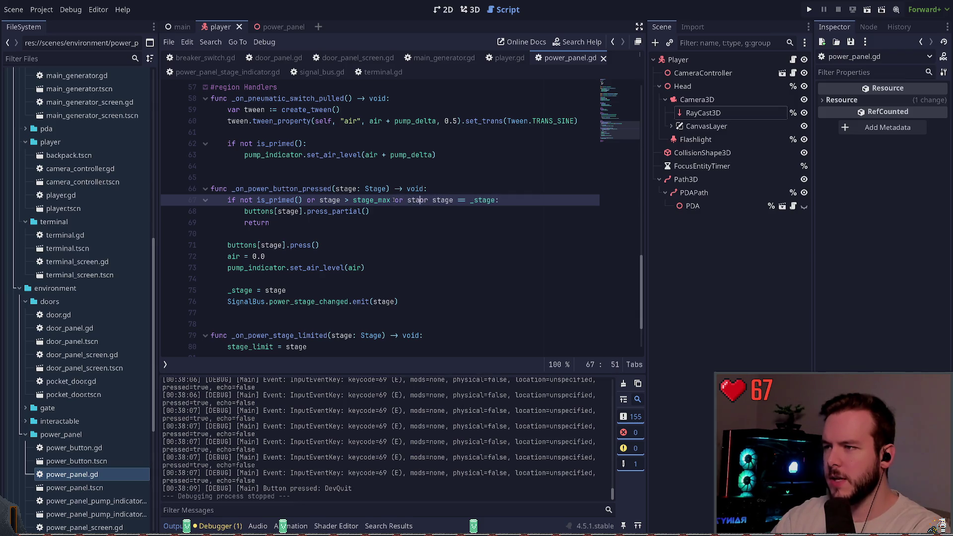
text(stage_lim)
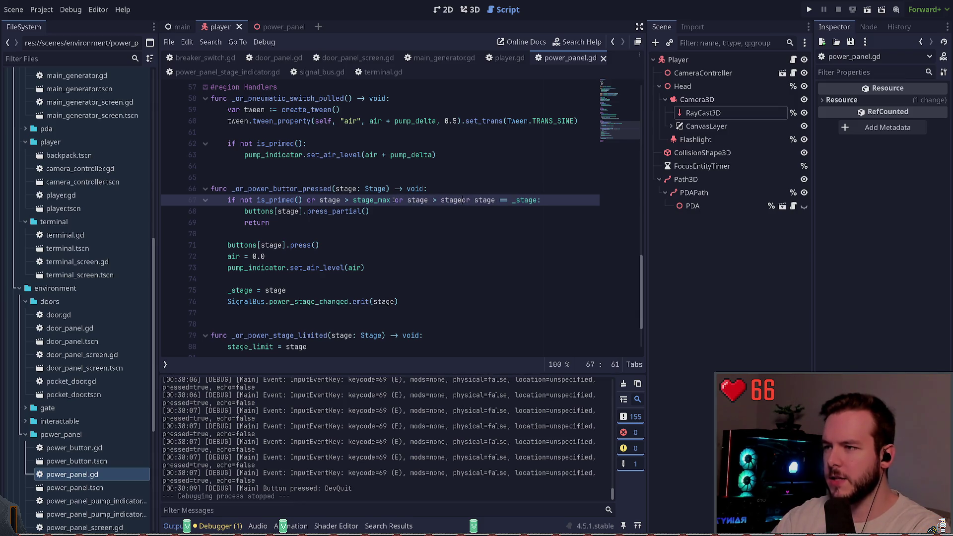
text(it)
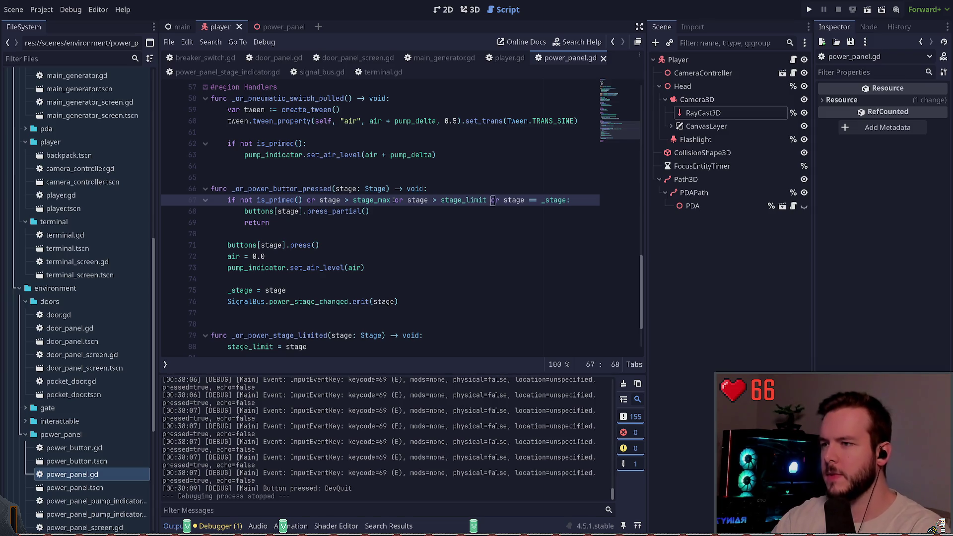
click(300, 200)
key(F5)
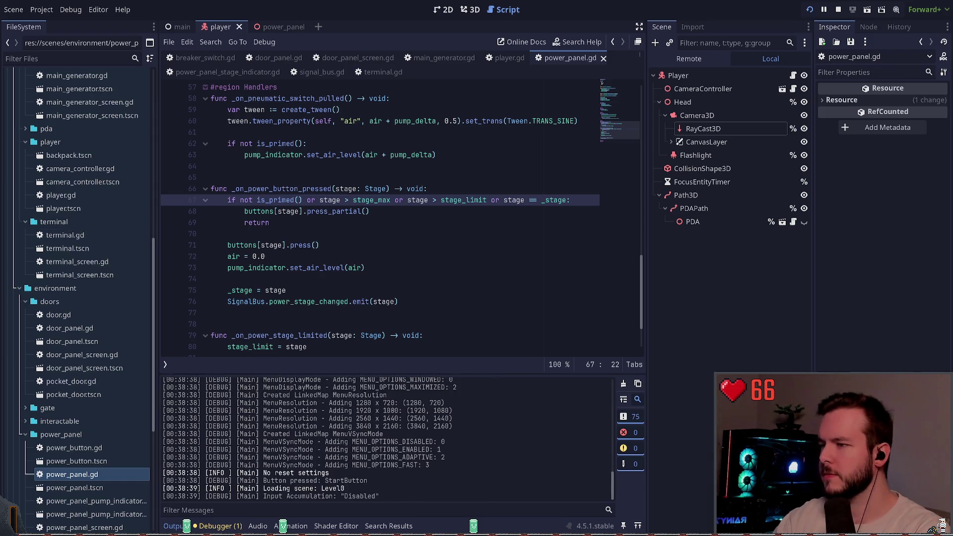
- Walk to the power panel and pull its lever twice to prime it
key(w)
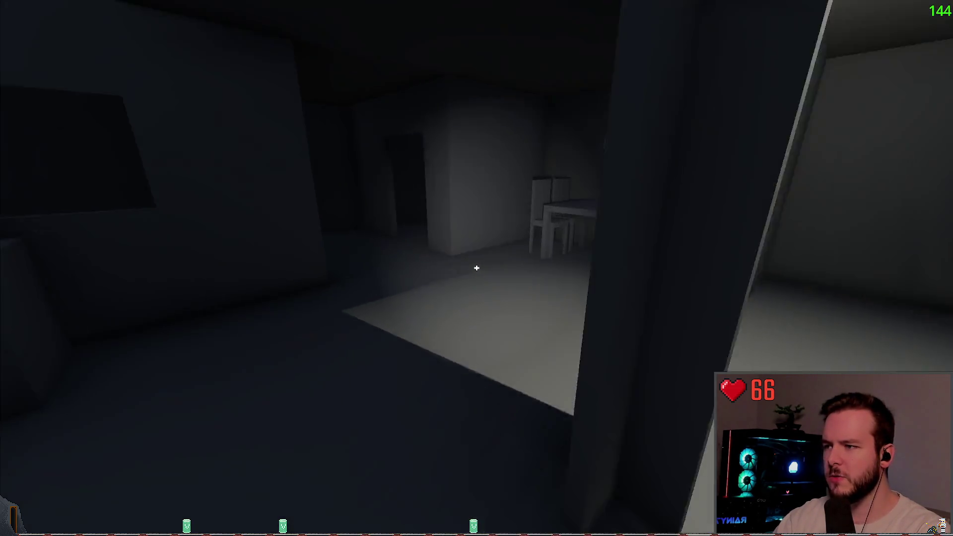
key(w)
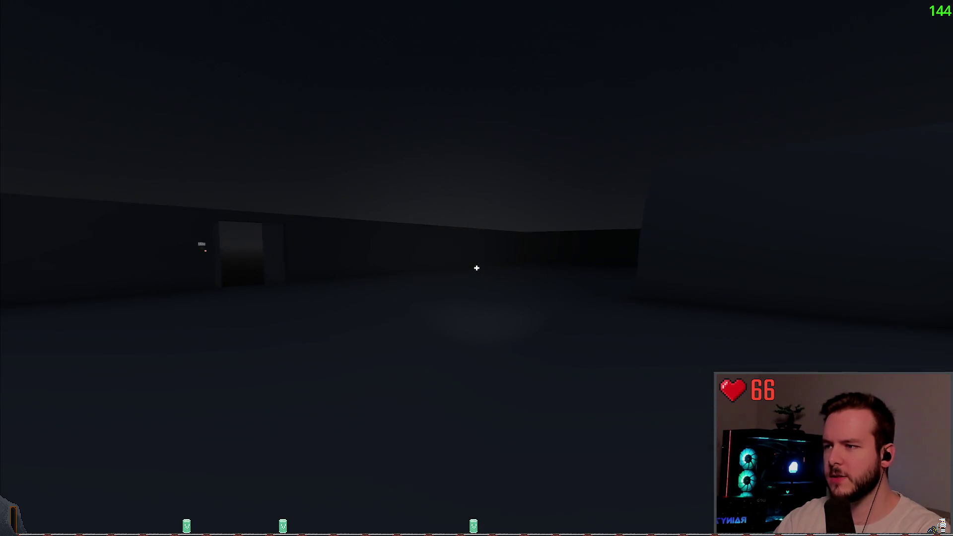
key(w)
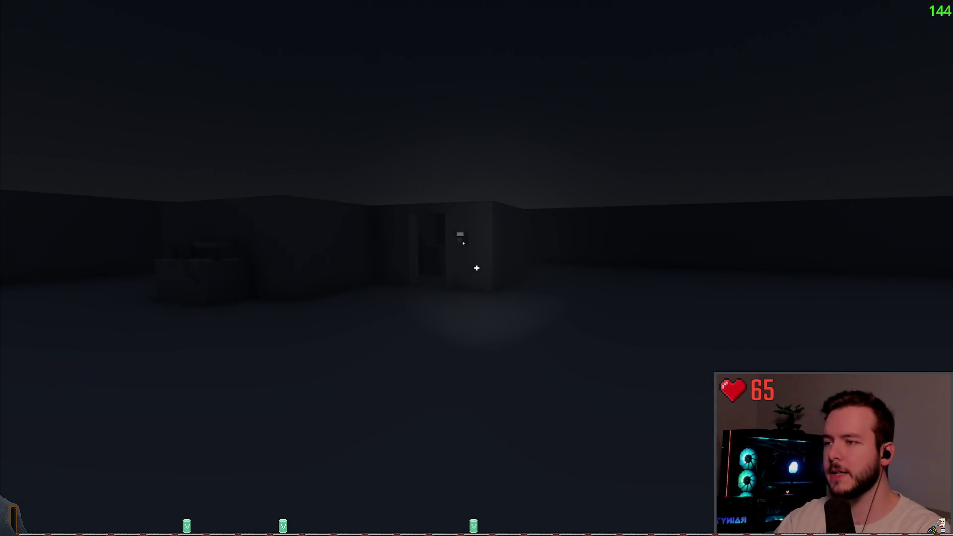
key(w)
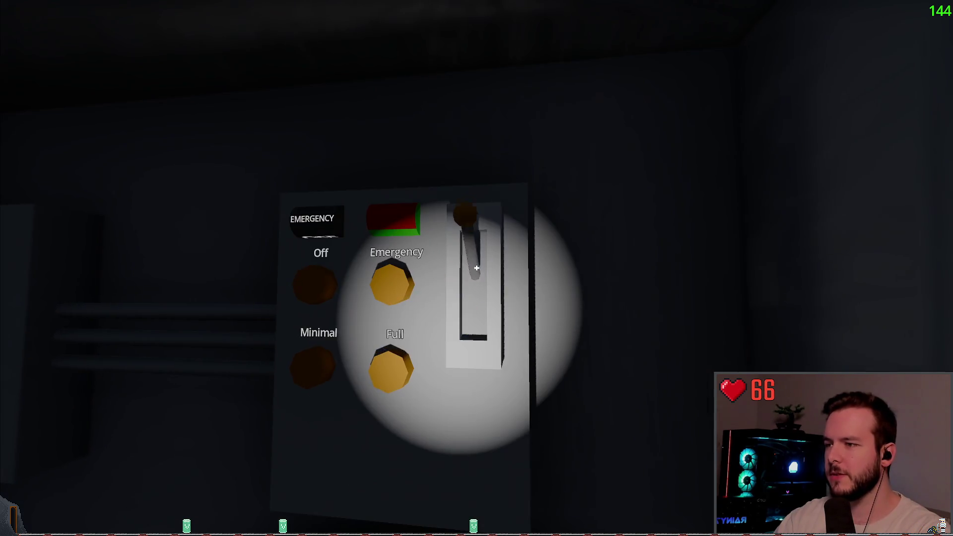
click(477, 269)
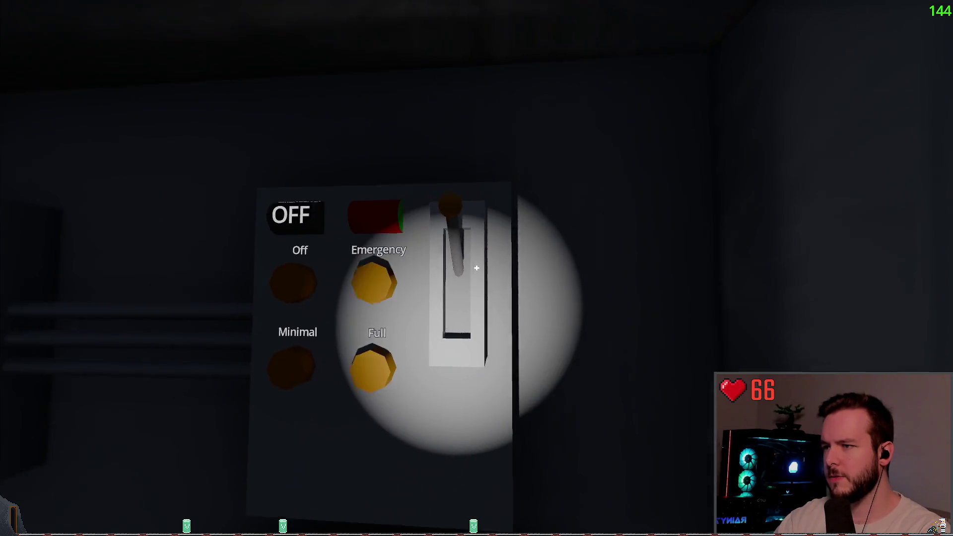
click(477, 268)
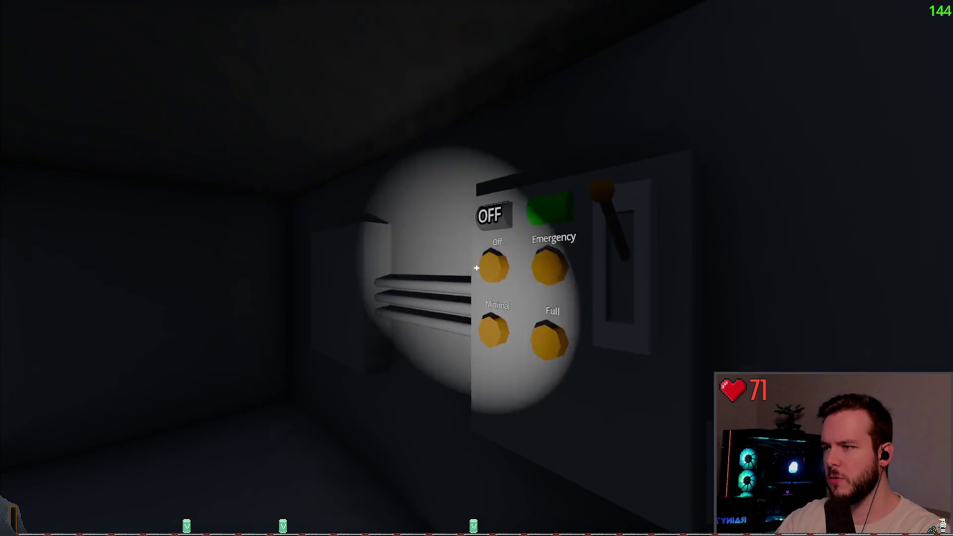
- Start the generator, Dev Quit to the editor, and place the caret on line 70 of power_panel.gd
click(477, 268)
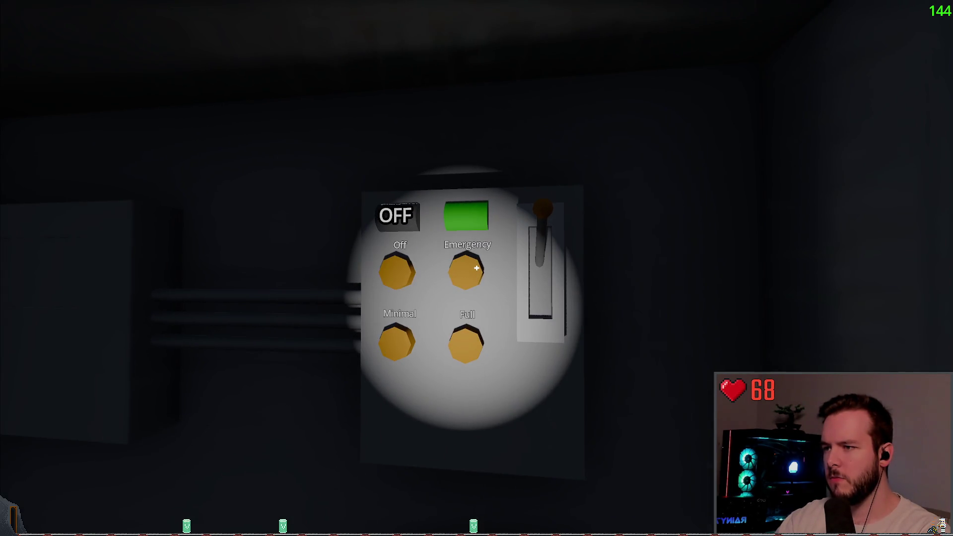
key(Escape)
click(44, 308)
click(326, 239)
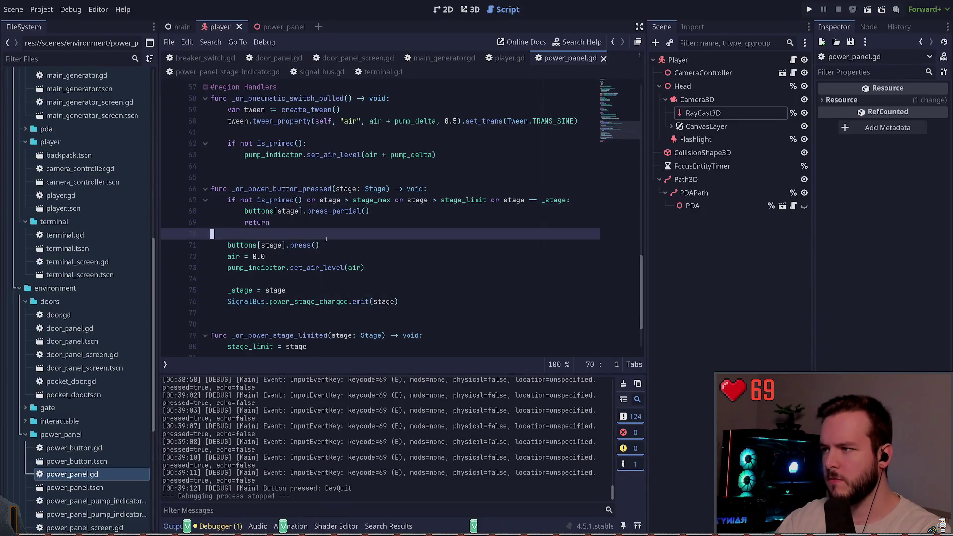
- In main_generator.gd, go to the auxiliary_generator.stop() line in the start handler
click(358, 58)
click(445, 58)
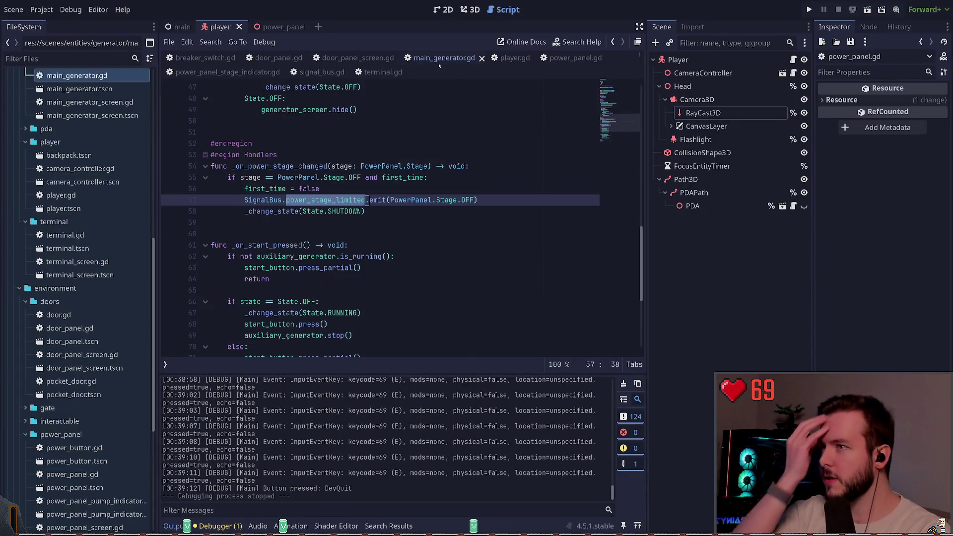
scroll(353, 236, down, 1)
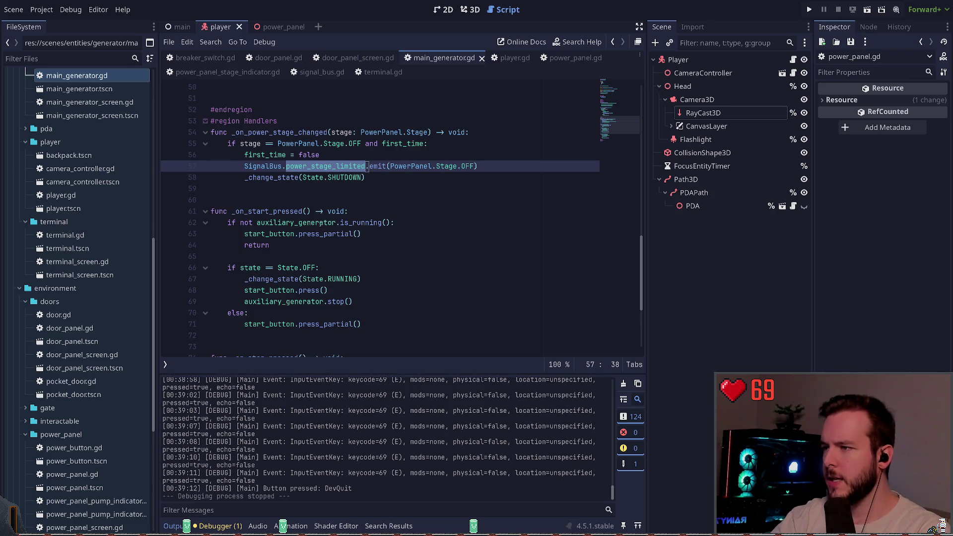
click(392, 246)
scroll(393, 245, down, 1)
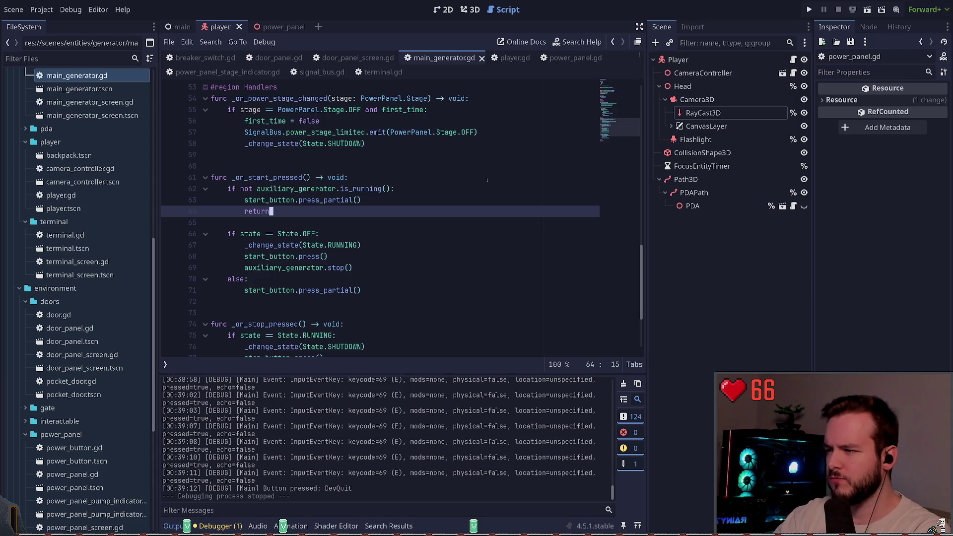
key(Down)
key(Down)
key(Down)
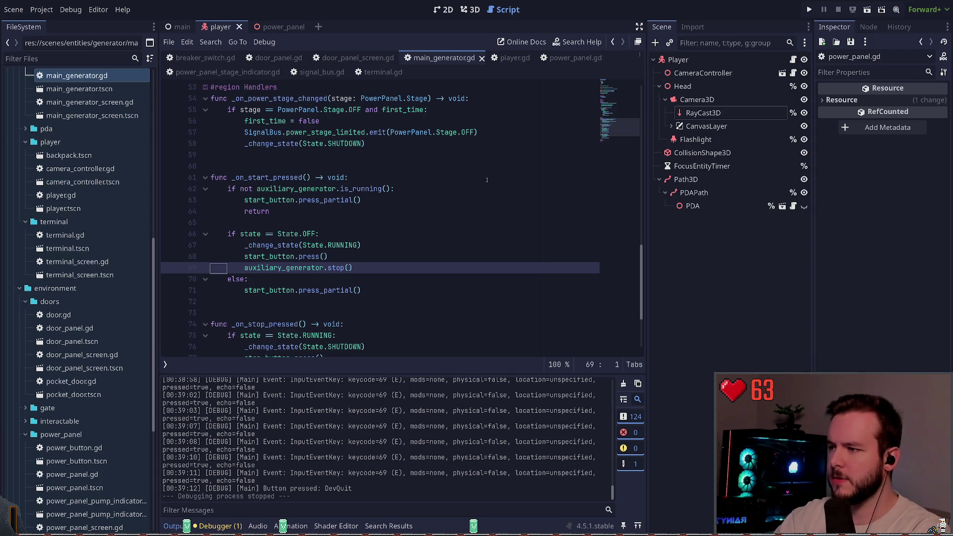
- Add a new line after it writing SignalBus.power_stage_limited.emit() with autocomplete
key(End)
key(Return)
text(g)
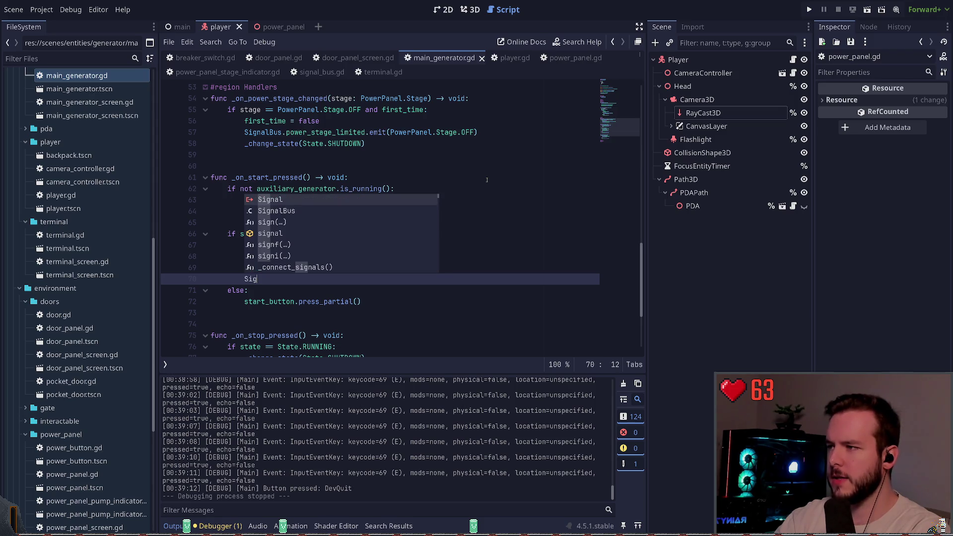
key(Down)
key(Return)
text(.)
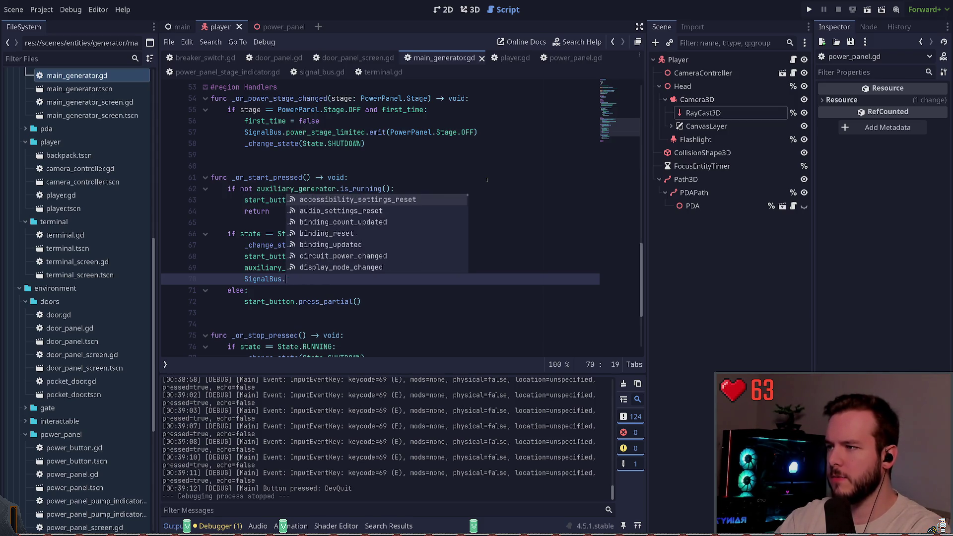
text(power)
key(Down)
key(Return)
text(.)
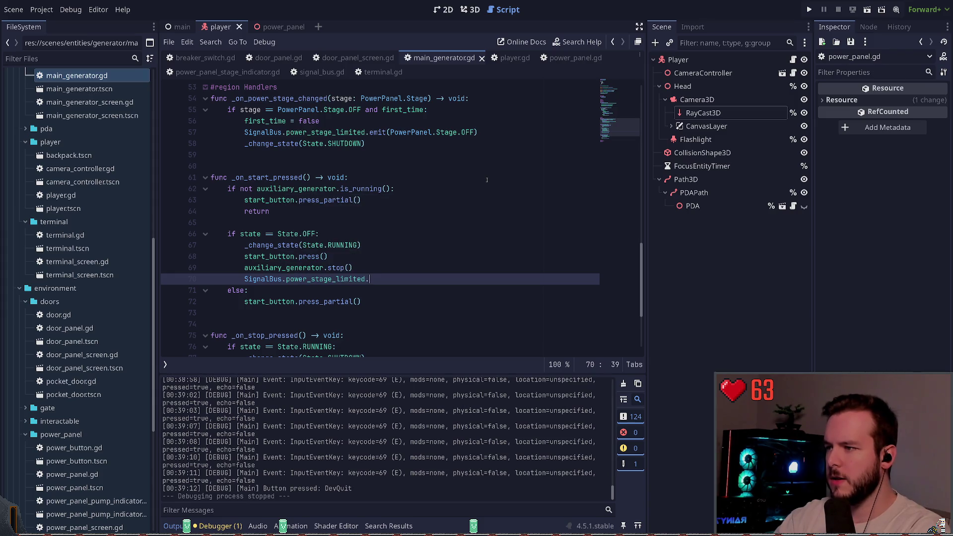
text(em)
key(Return)
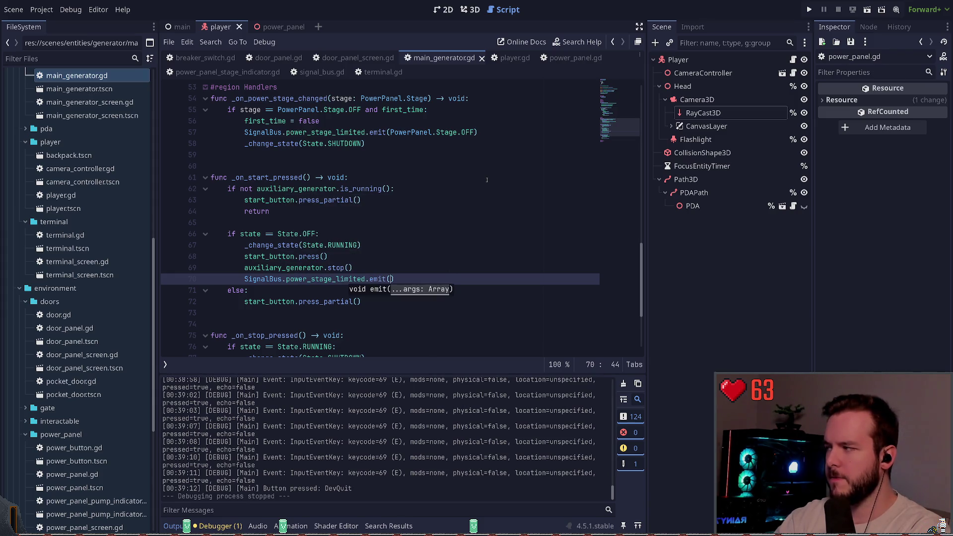
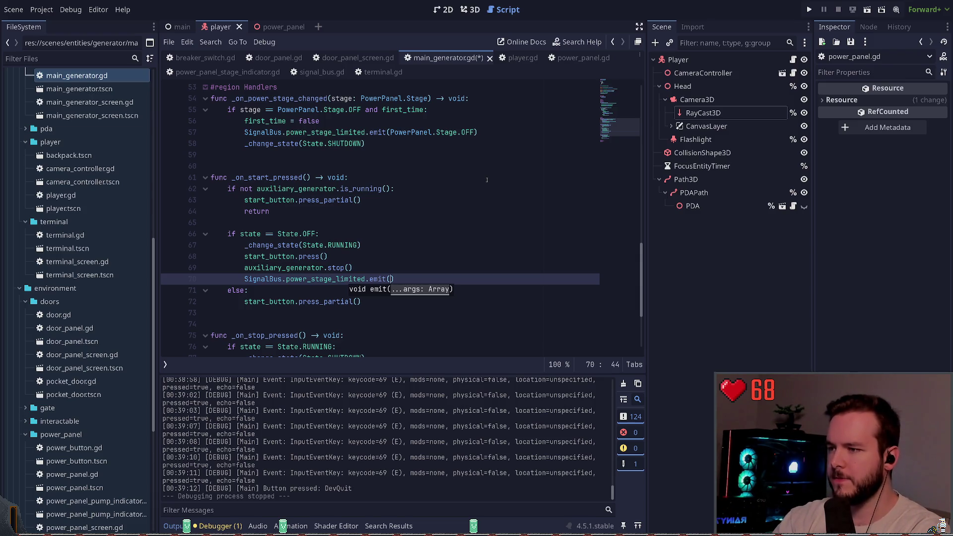
- Complete line 70's emit call with PowerPanel.Stage.EMERGENCY and save main_generator.gd
text(PowerP)
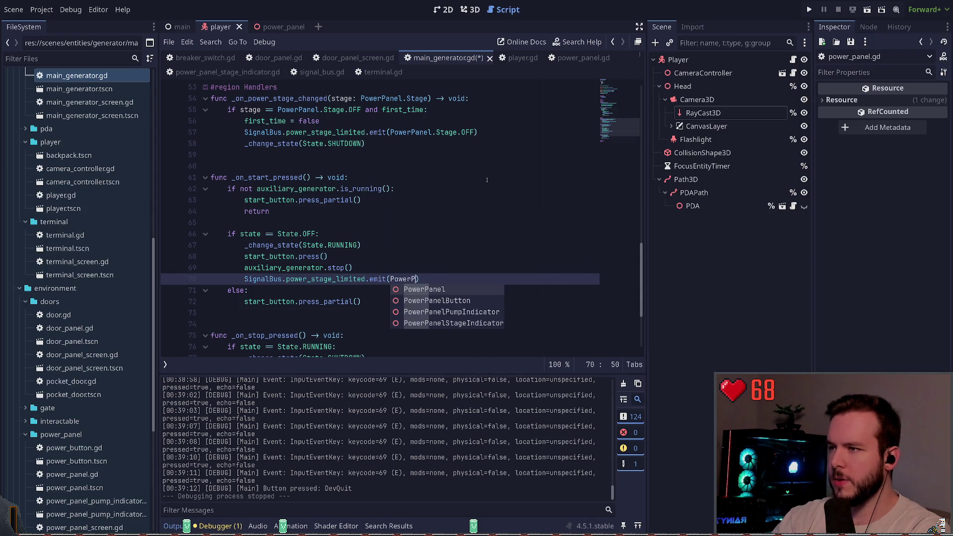
key(Return)
text(.)
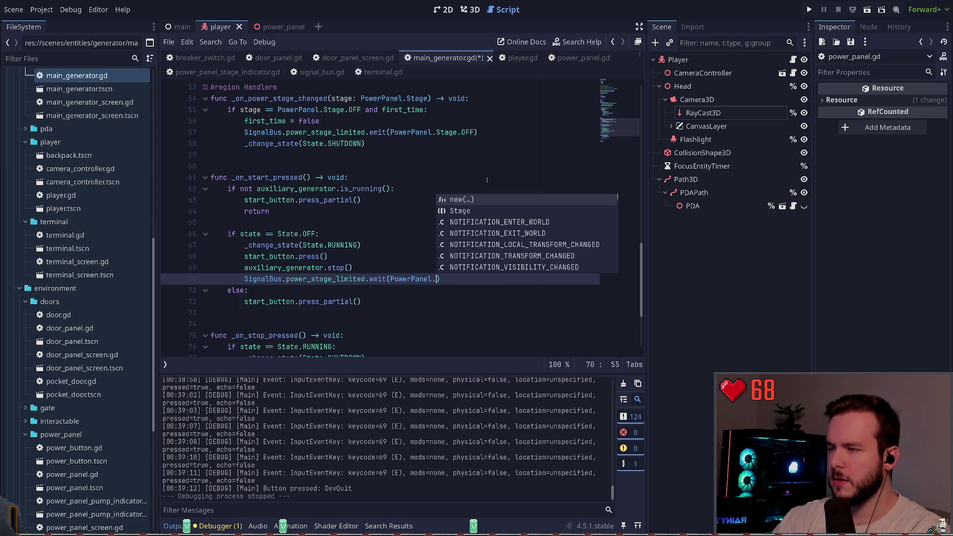
text(St)
key(Return)
text(.)
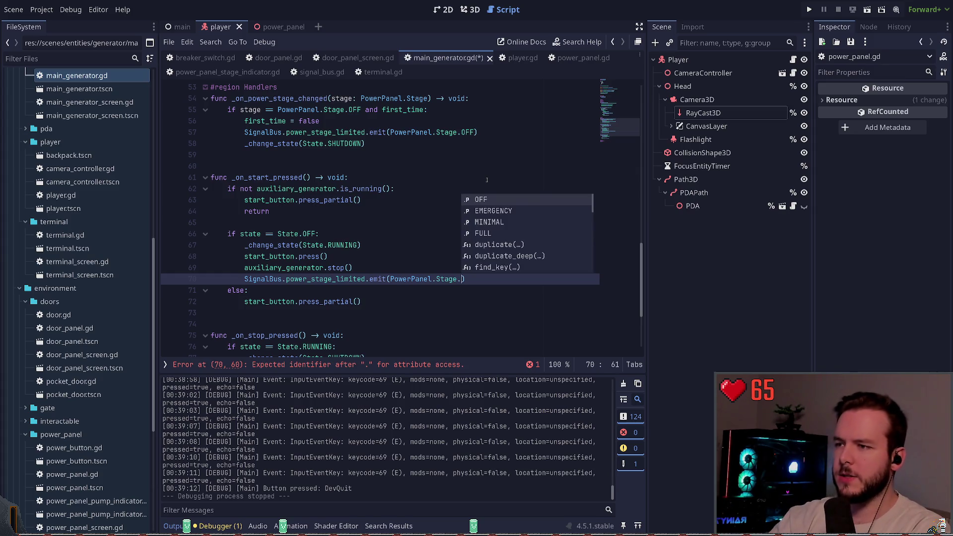
key(Down)
key(Down)
key(Down)
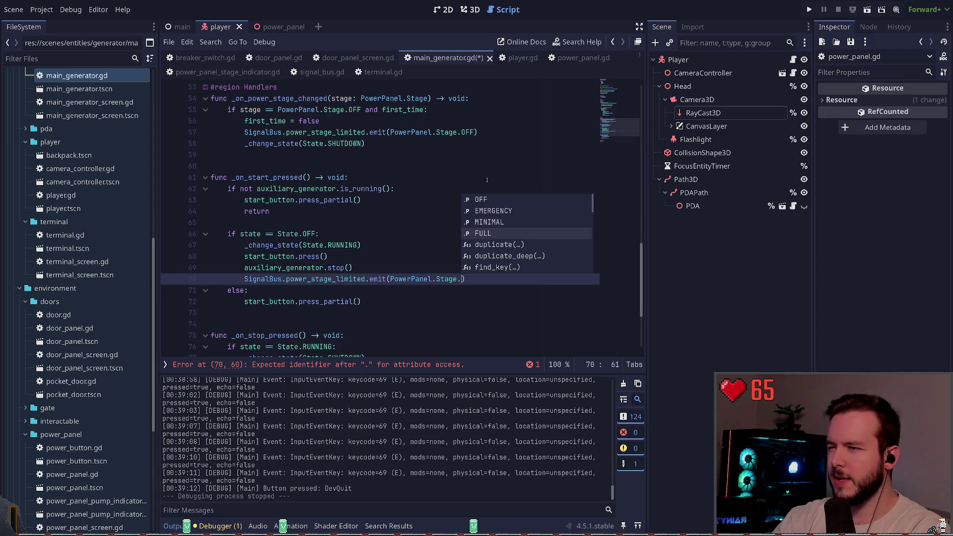
key(Up)
key(Up)
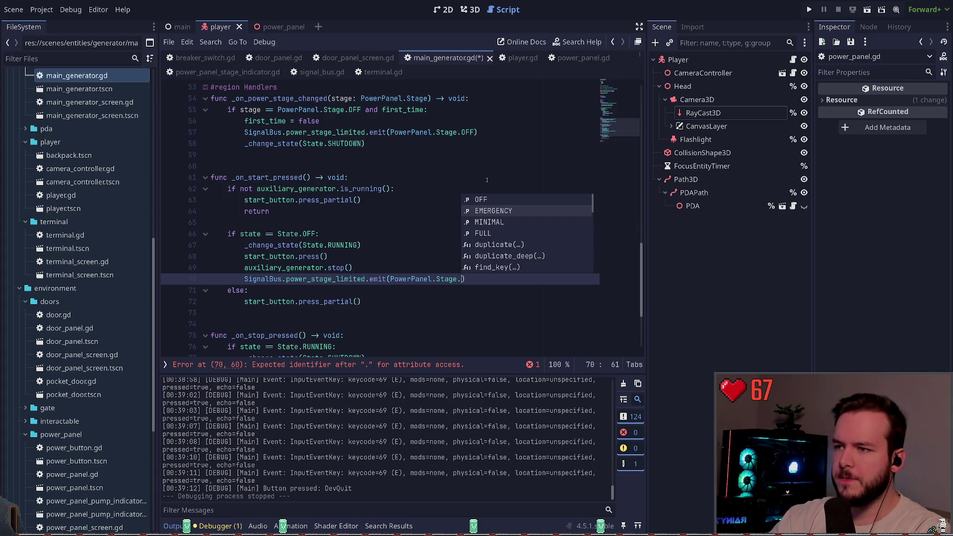
key(Return)
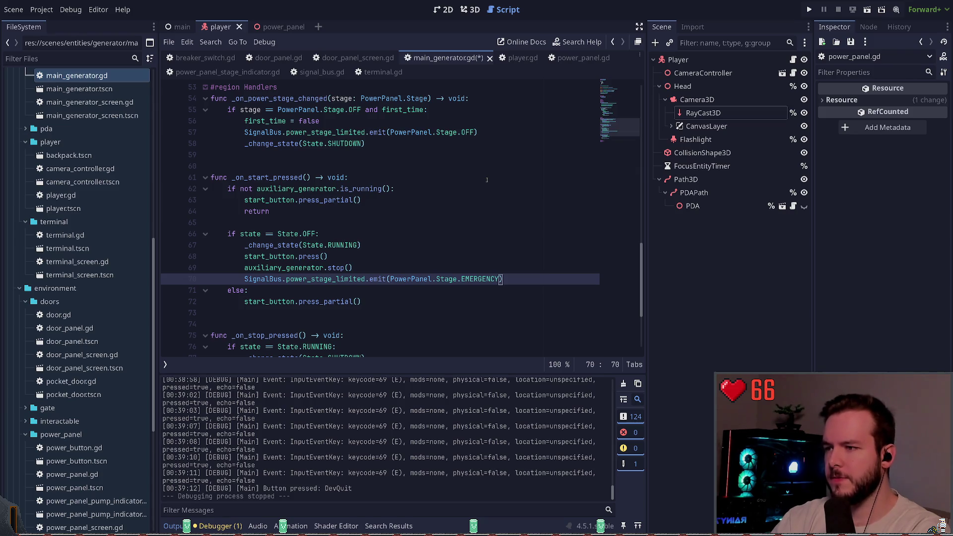
key(ctrl+s)
- Change the emitted stage from EMERGENCY to FULL and launch the project to playtest
drag(503, 279, 253, 279)
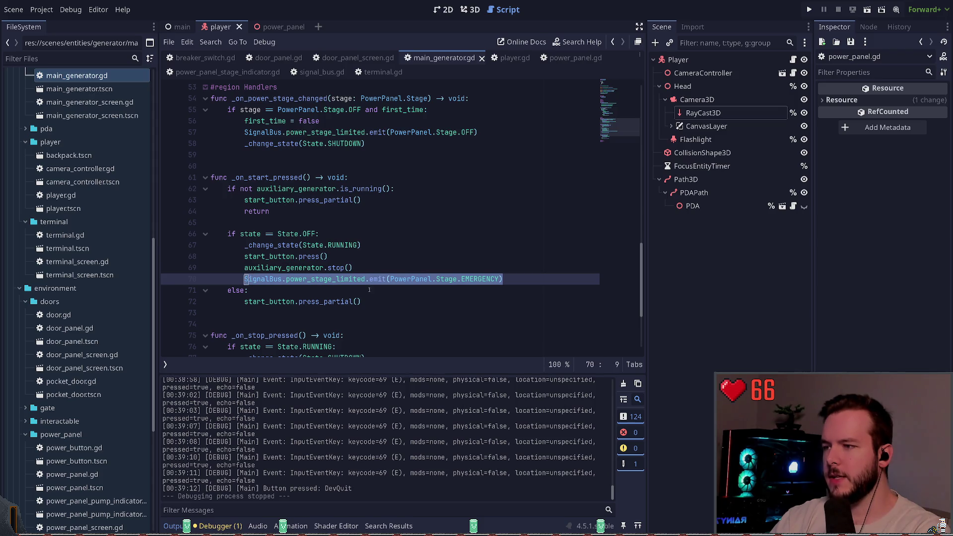
double_click(480, 279)
key(BackSpace)
text(A)
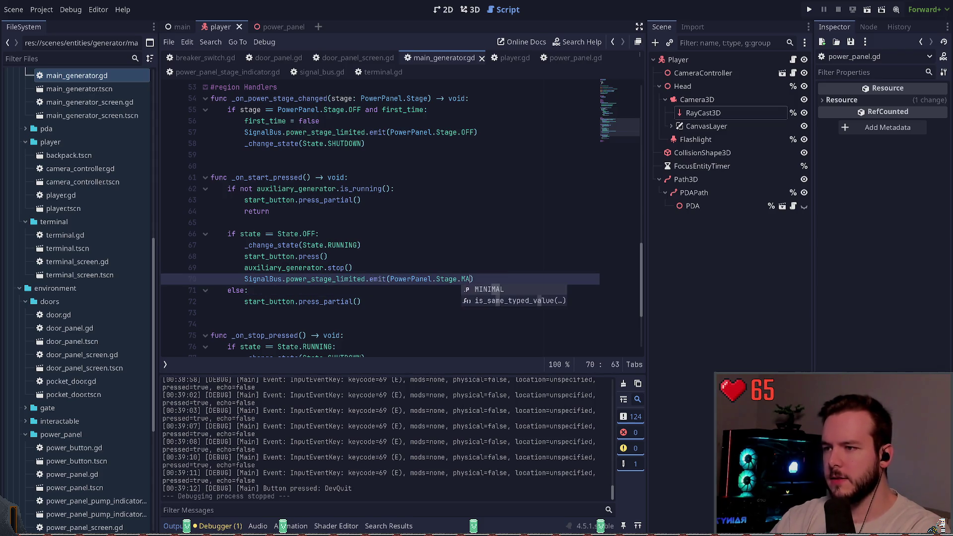
key(BackSpace)
key(BackSpace)
text(FULL)
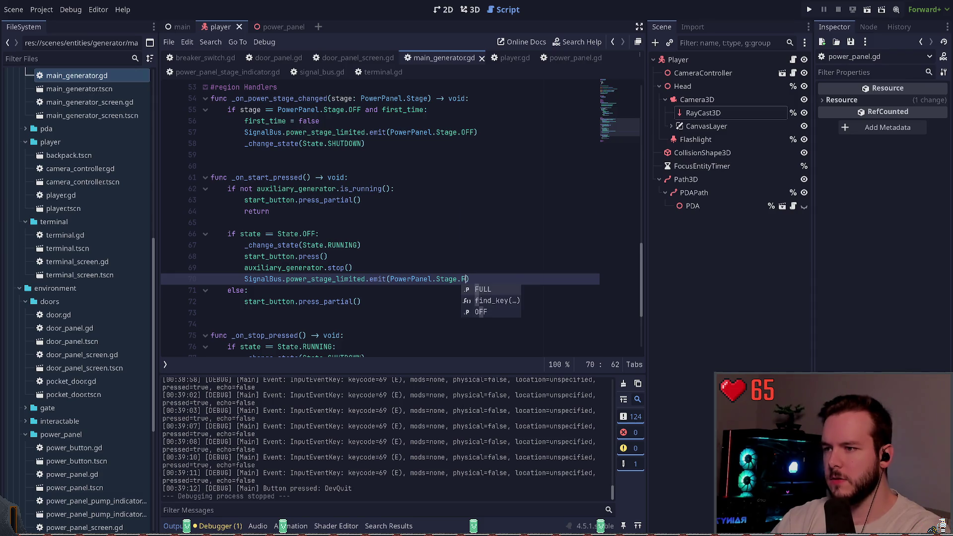
key(F5)
click(312, 280)
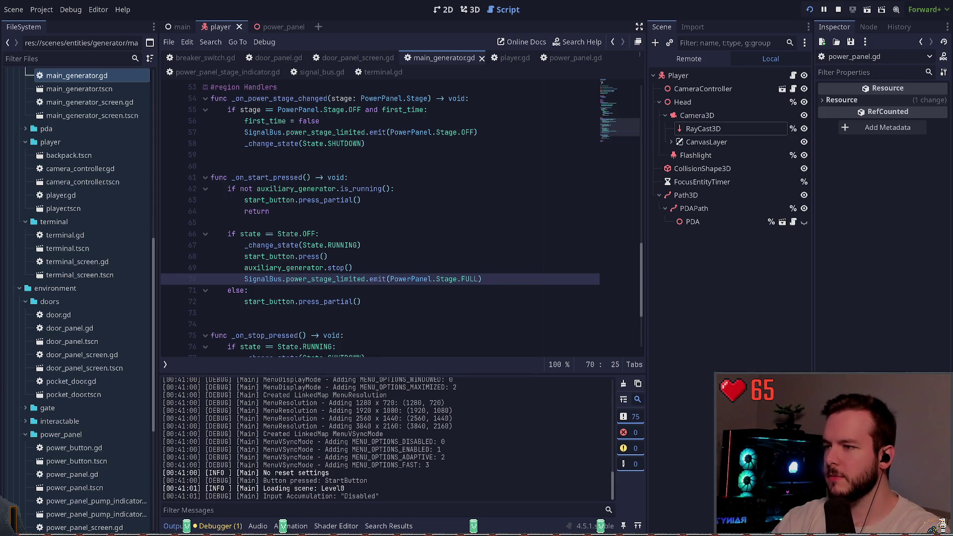
- Walk to the power panel with the flashlight on, flip its lever, and press Off
key(w)
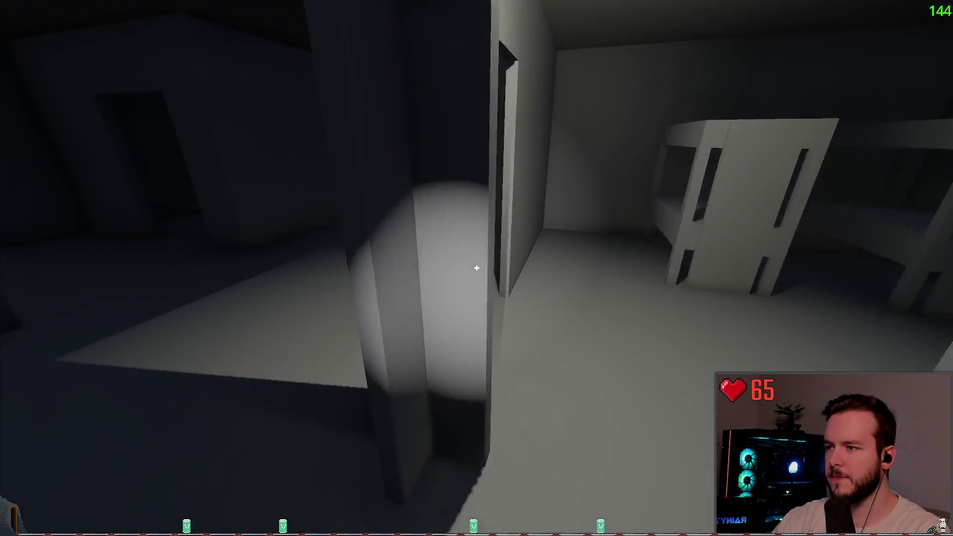
key(w)
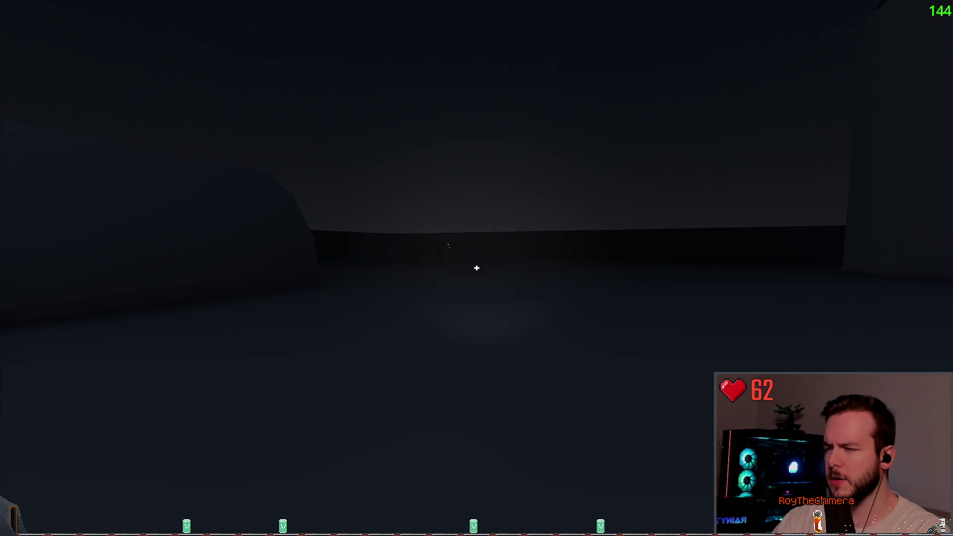
key(w)
key(w)
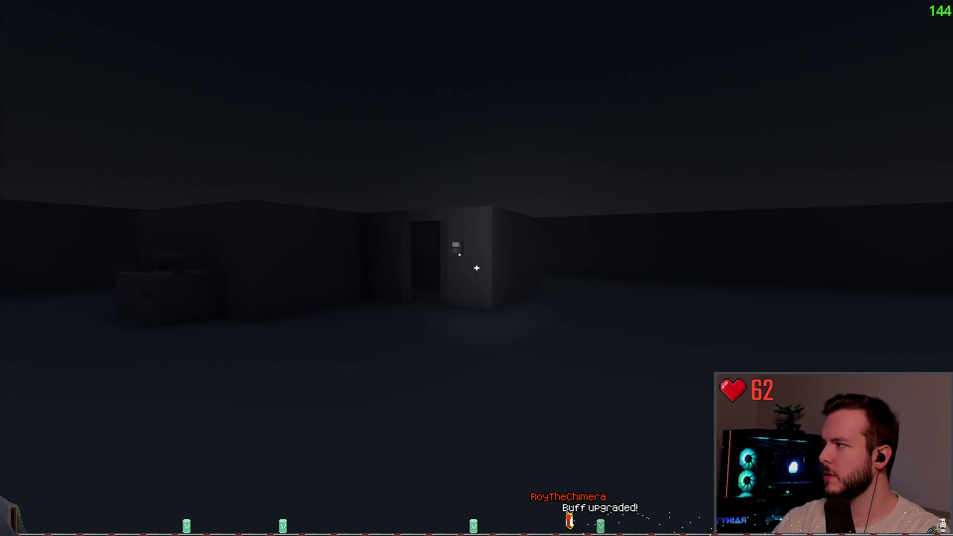
key(f)
key(w)
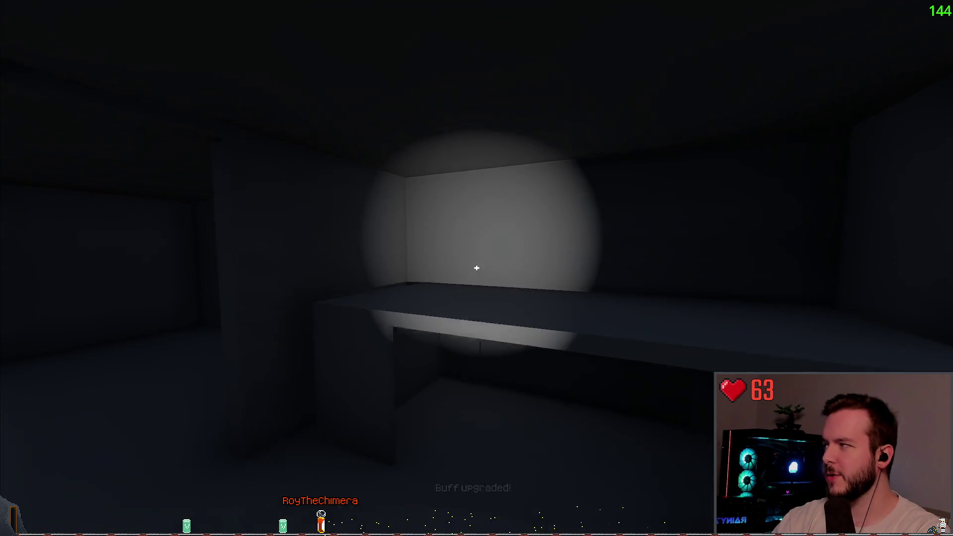
click(477, 268)
click(477, 268)
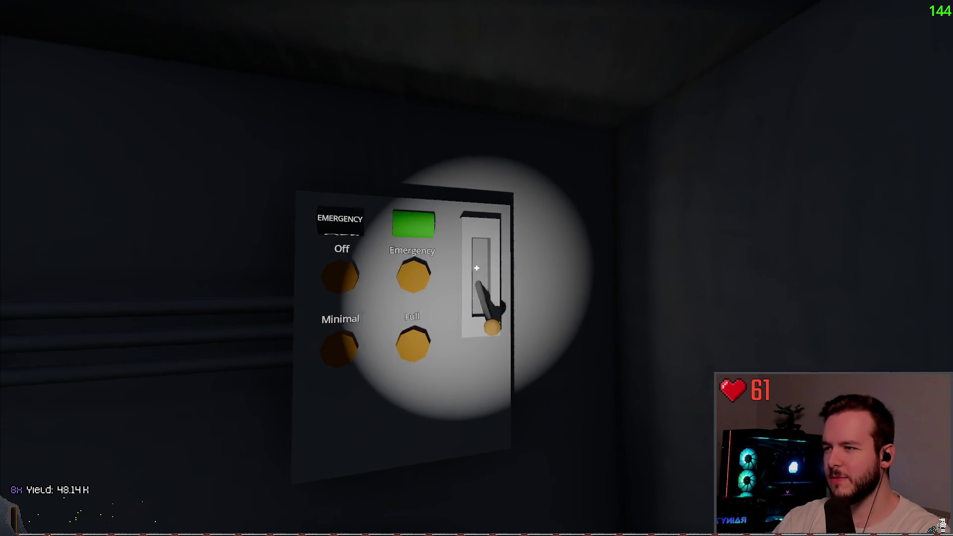
key(w)
click(477, 268)
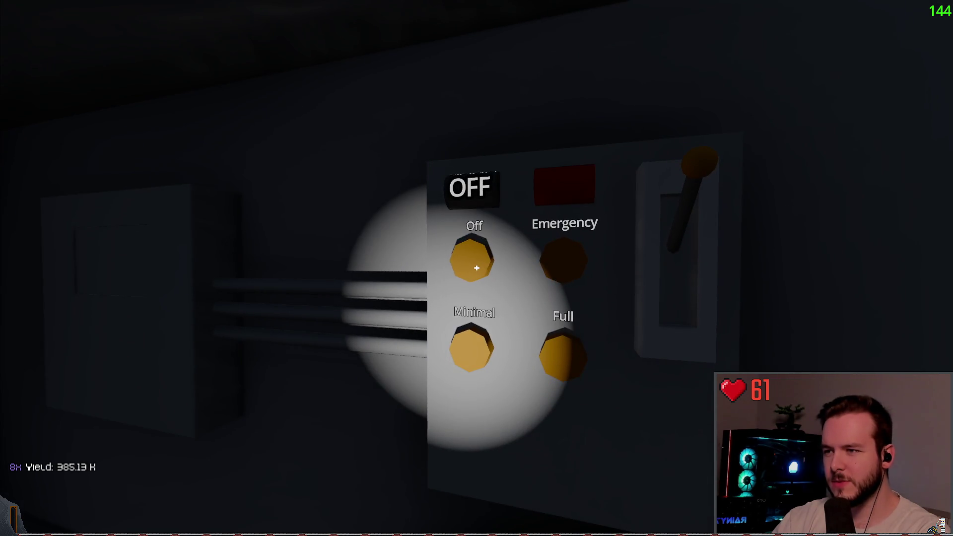
- Check the generator's Start panel, then pull the lever again to restore emergency power
key(s)
key(w)
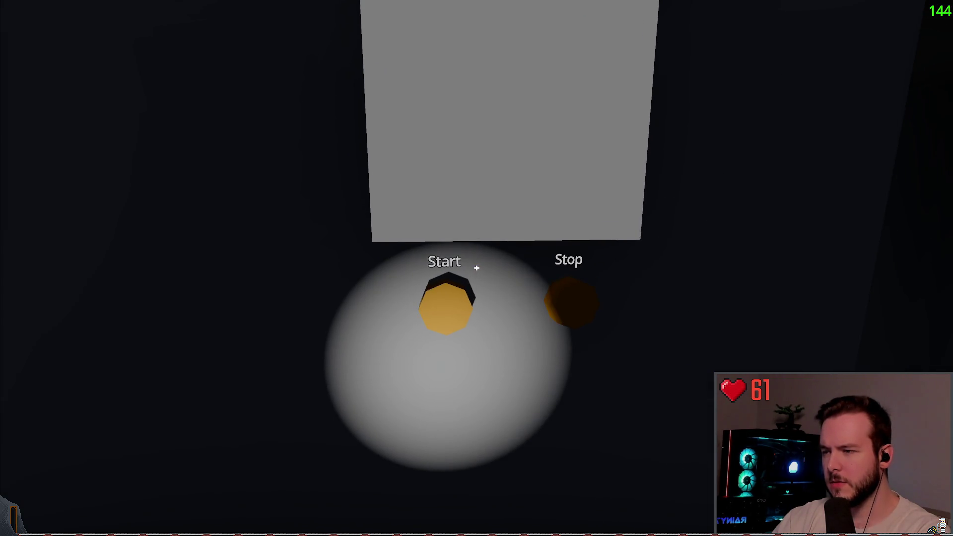
key(s)
key(w)
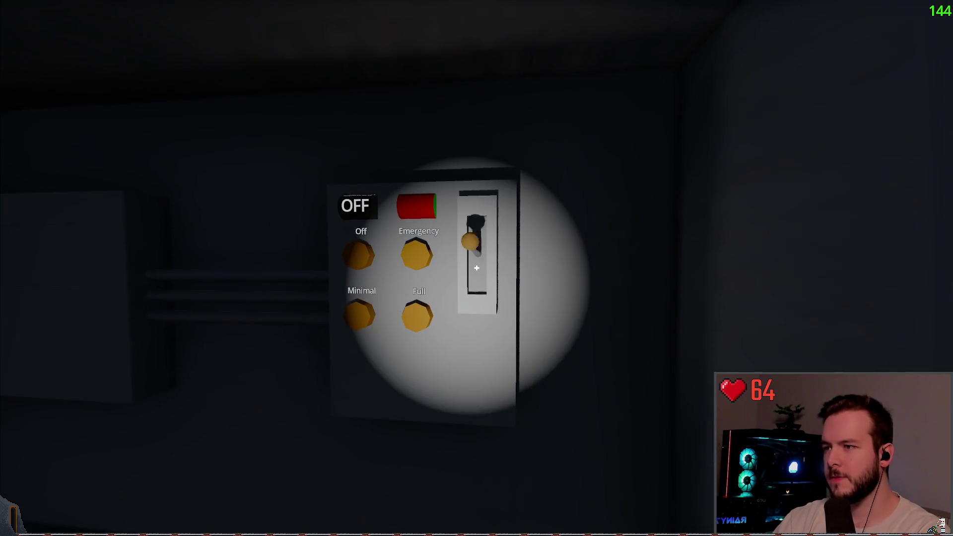
click(476, 268)
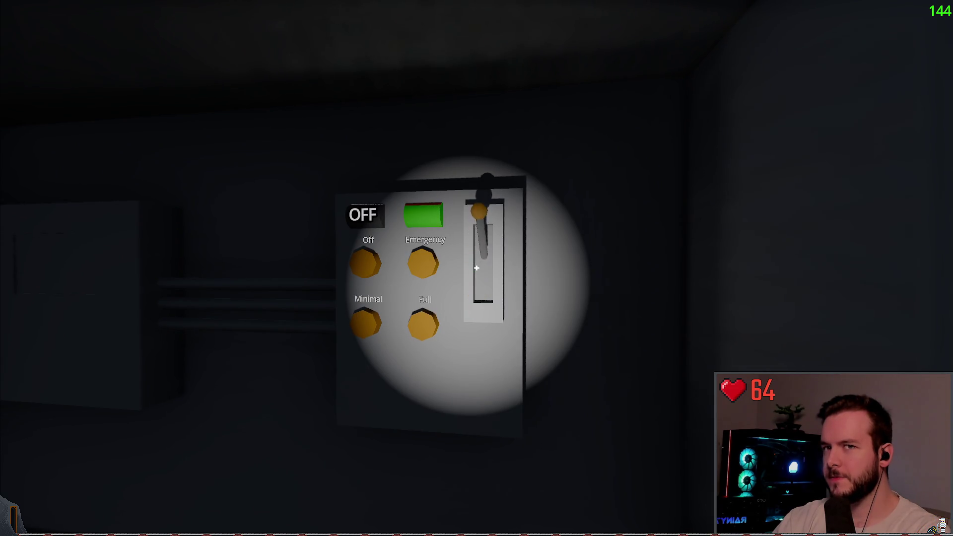
click(476, 268)
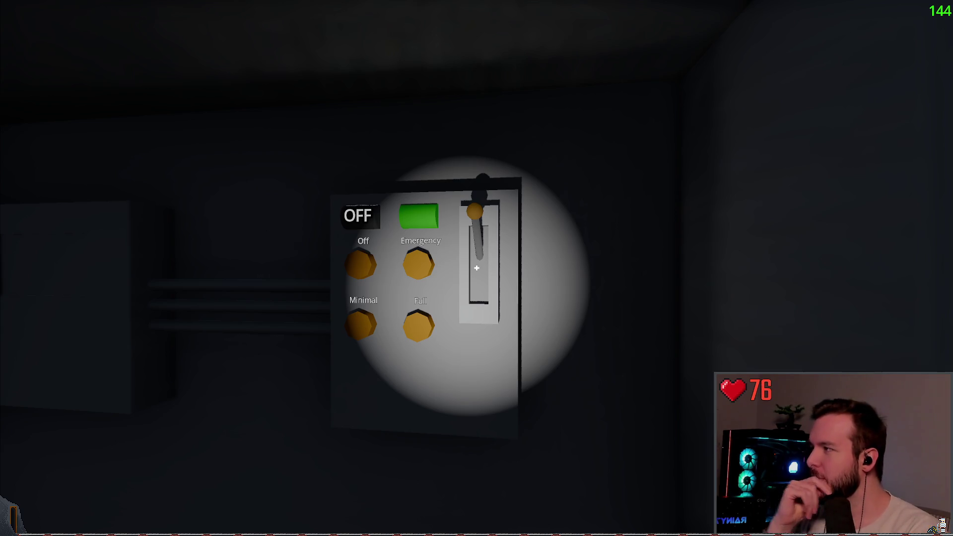
key(Escape)
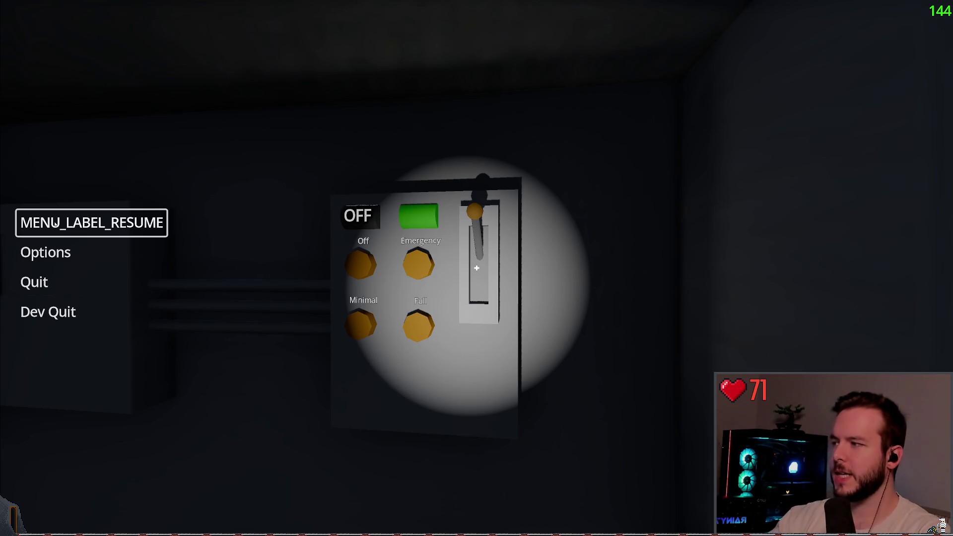
click(108, 226)
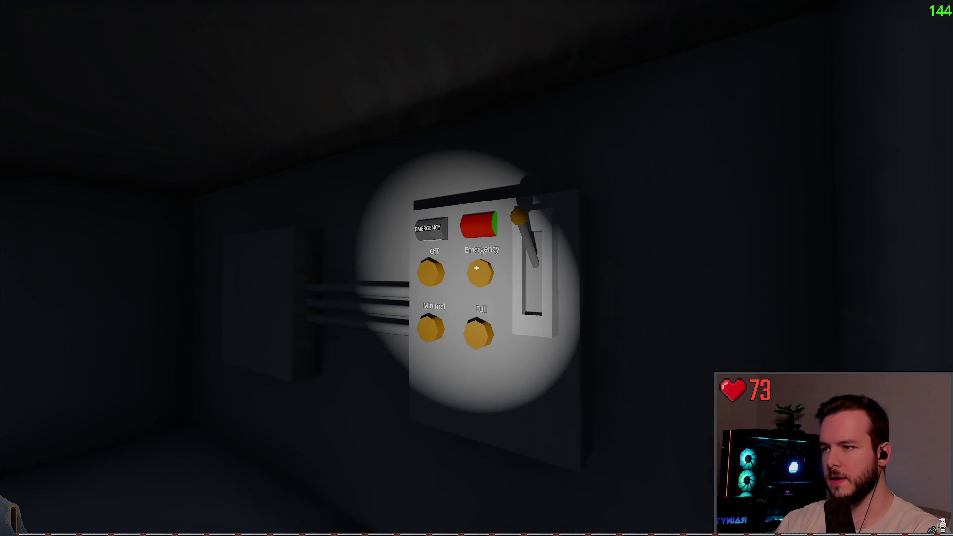
- Retest the power panel lever and Off button, and Stop the generator from its status panel
click(476, 268)
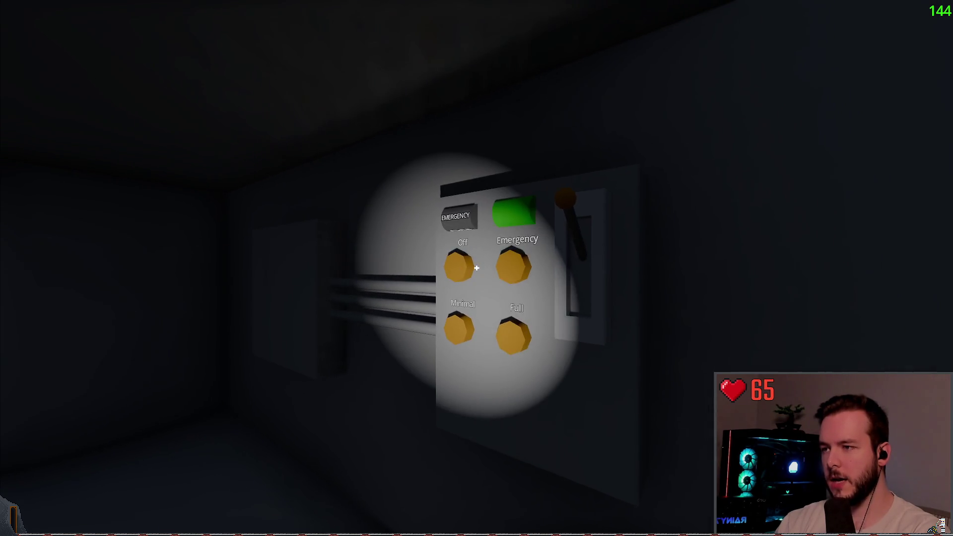
click(476, 268)
click(477, 268)
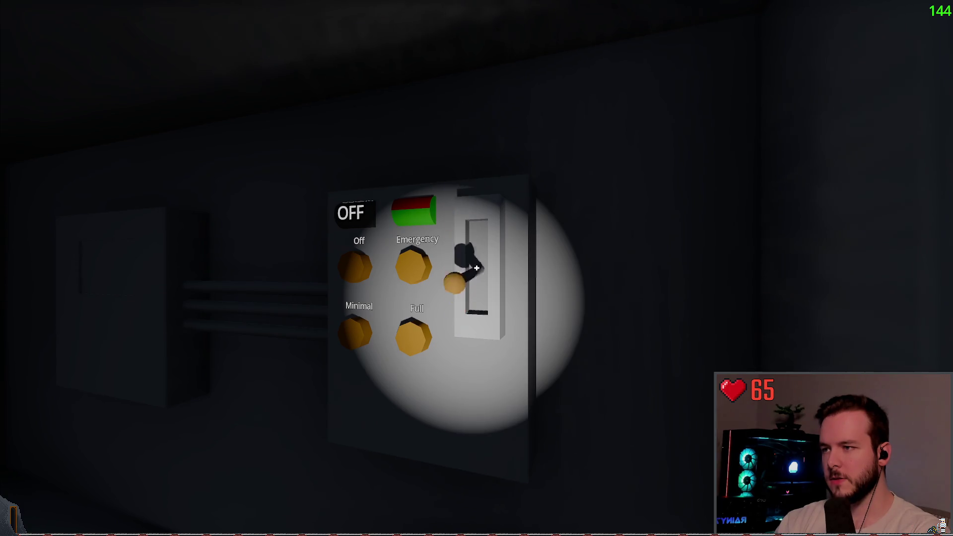
click(476, 268)
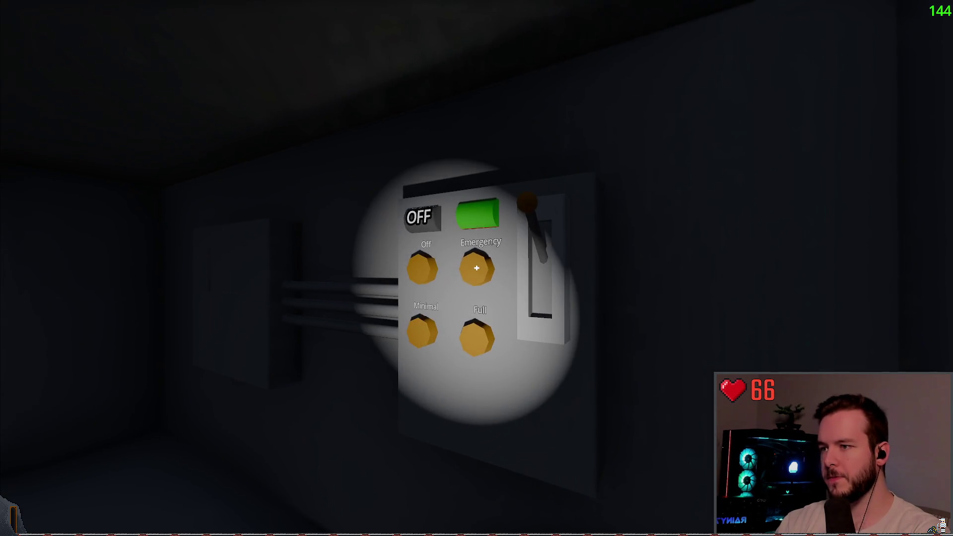
key(w)
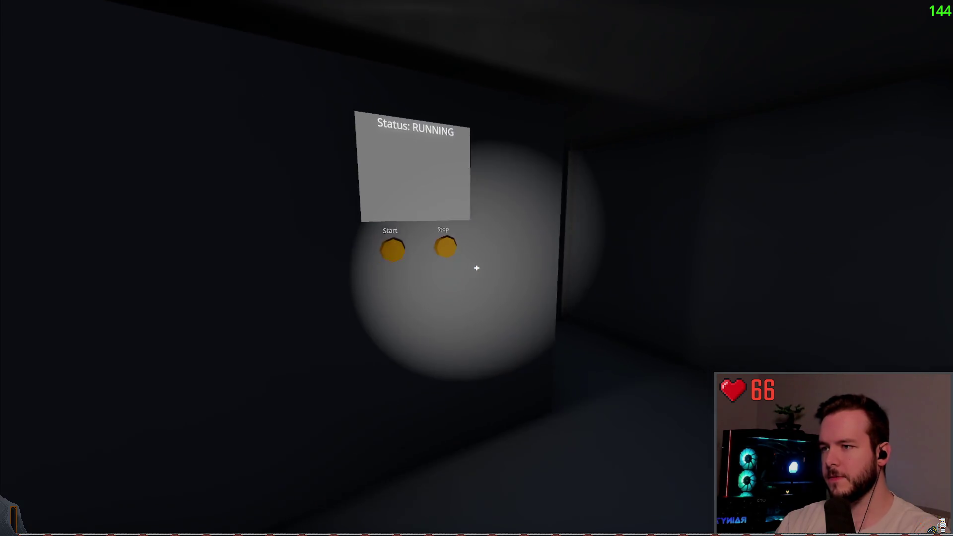
click(476, 268)
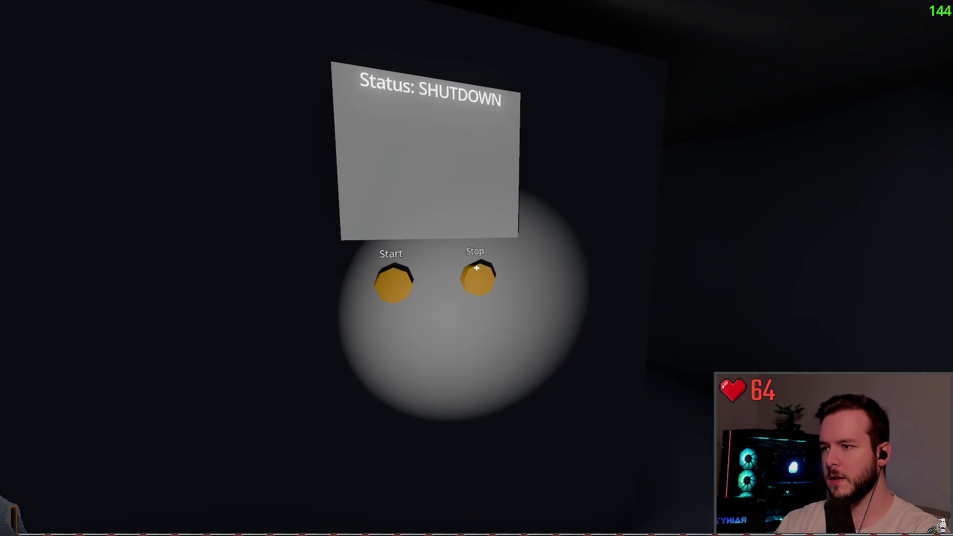
key(s)
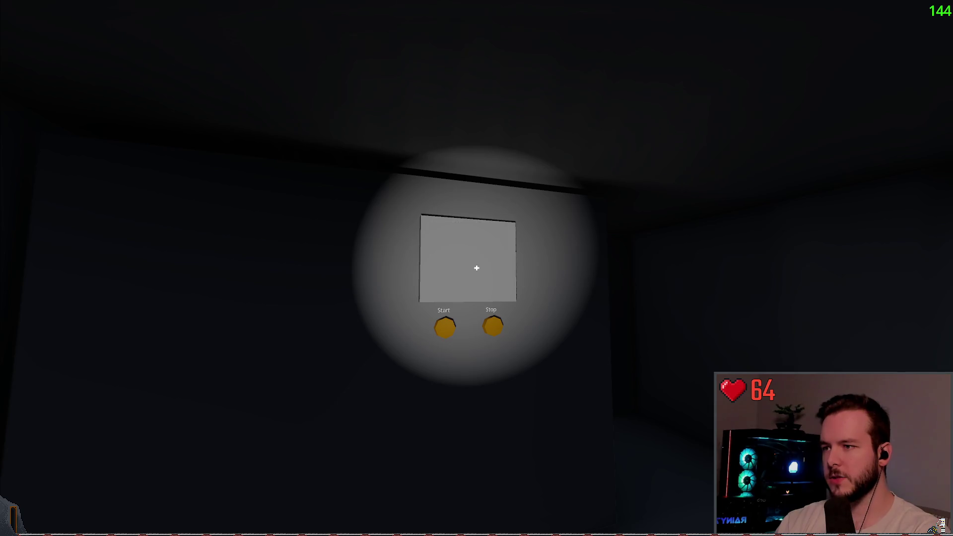
key(w)
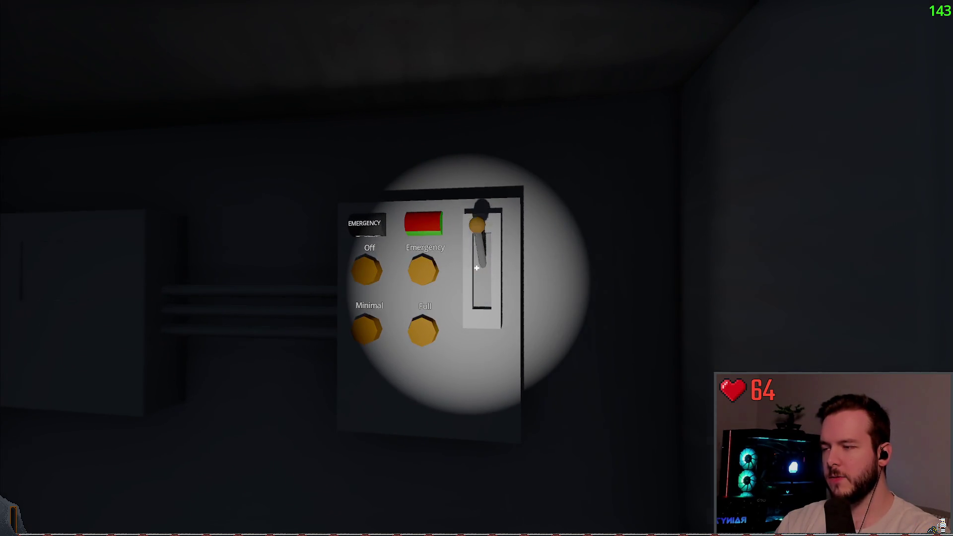
click(477, 268)
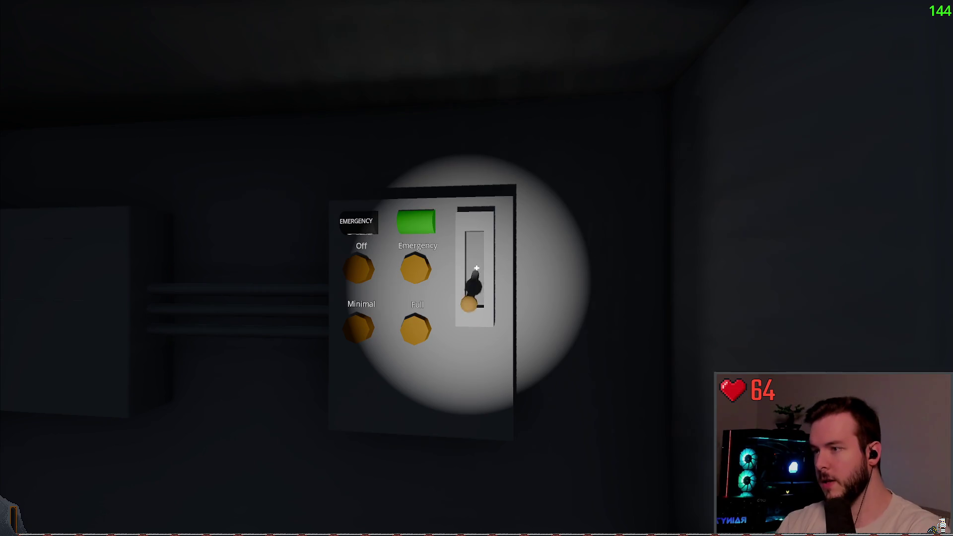
key(w)
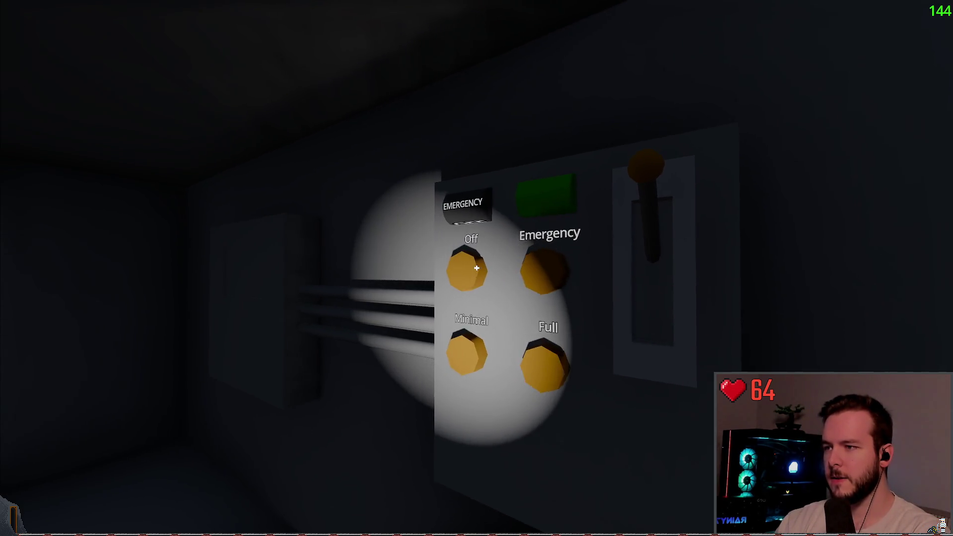
click(477, 268)
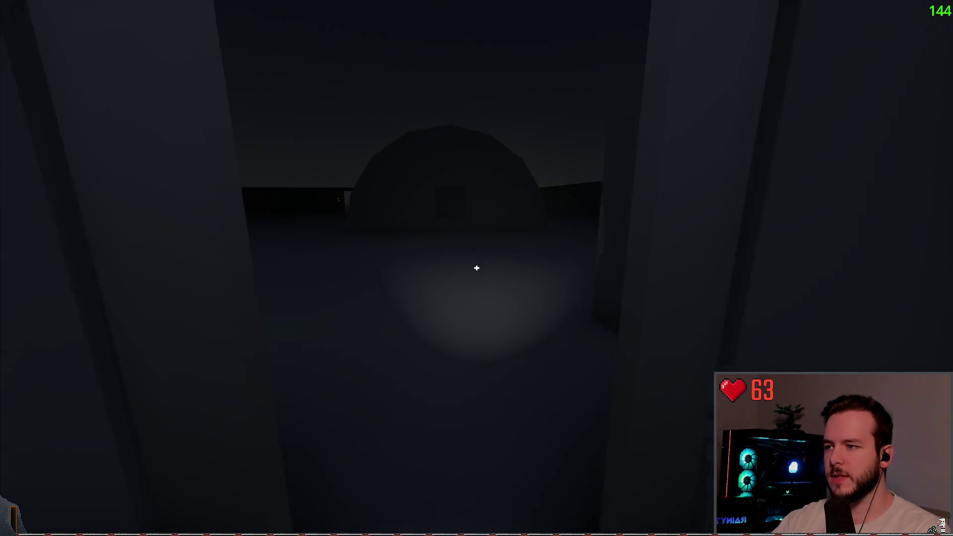
- Quit the game through the pause menu's Dev Quit and confirm the prompt
key(Escape)
click(48, 312)
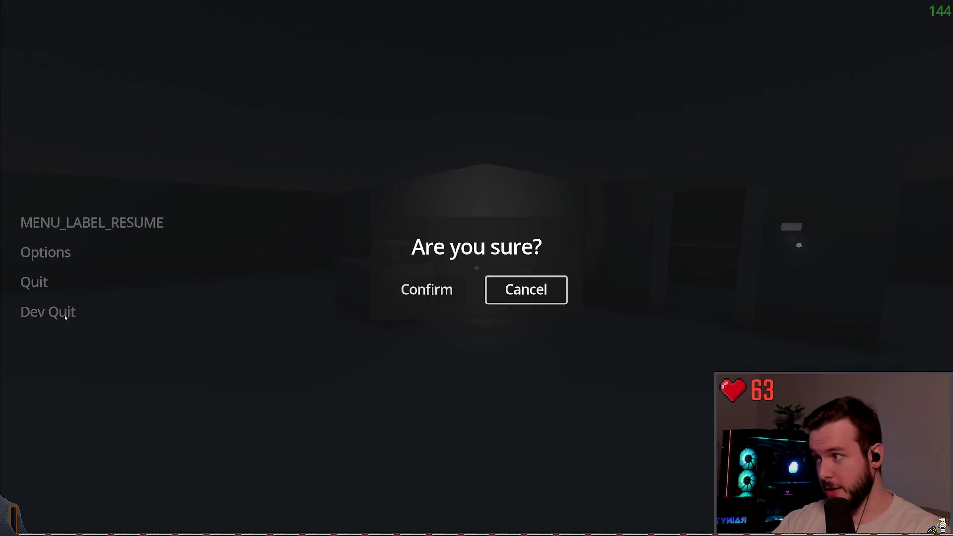
click(424, 287)
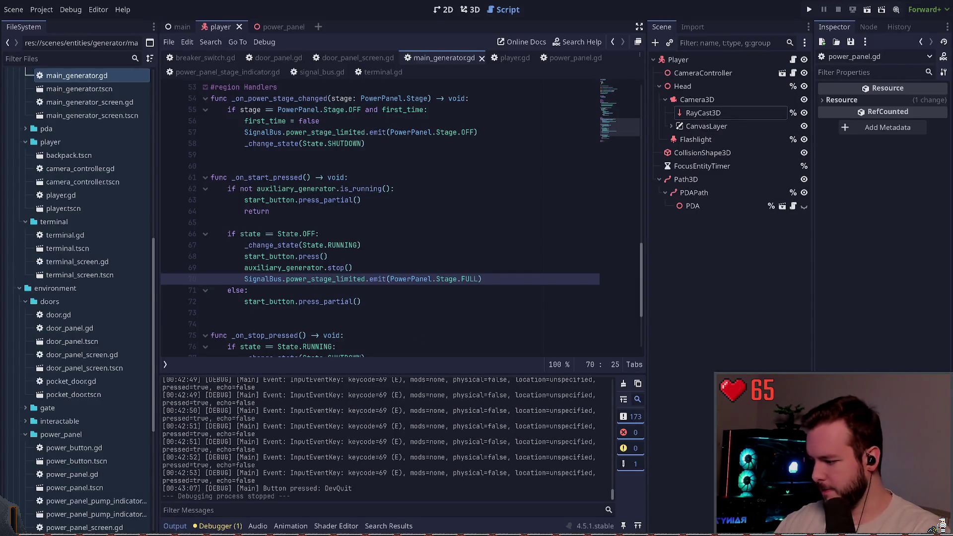
key(super+grave)
- Check git status, review the signal_bus.gd diff, and stage signal_bus.gd
text(git status)
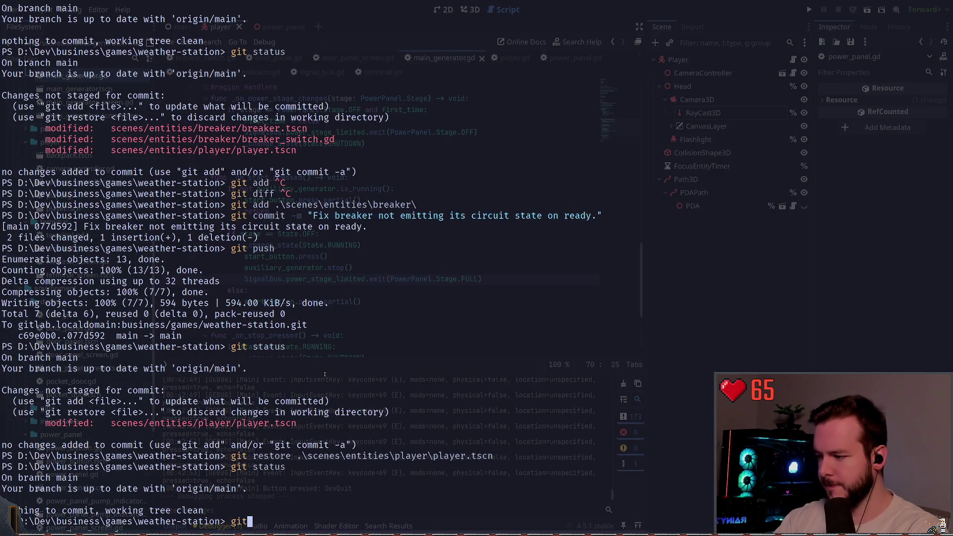
key(Return)
text(di)
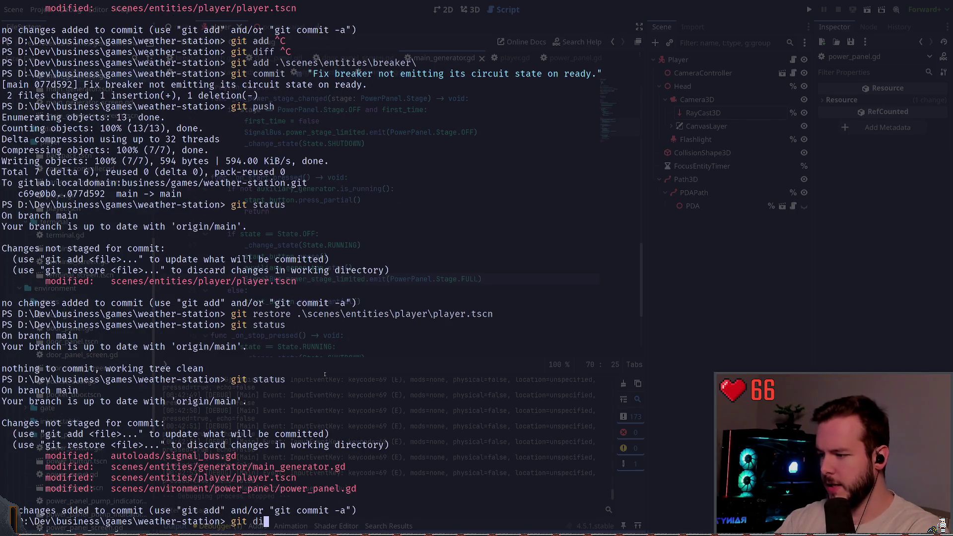
text(ff .\autoloads\signal_bus.gd)
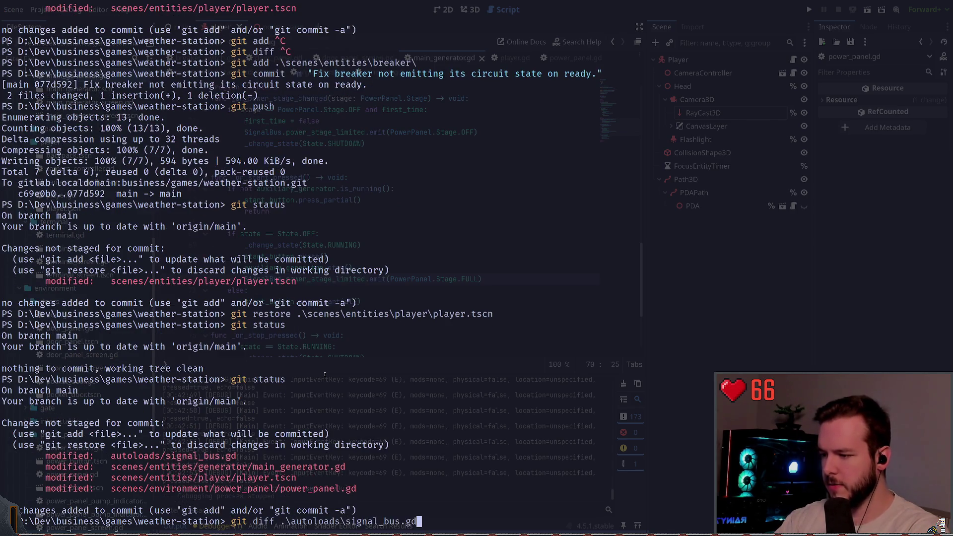
key(Return)
text(git add .\autoloads\signal_bus.gd)
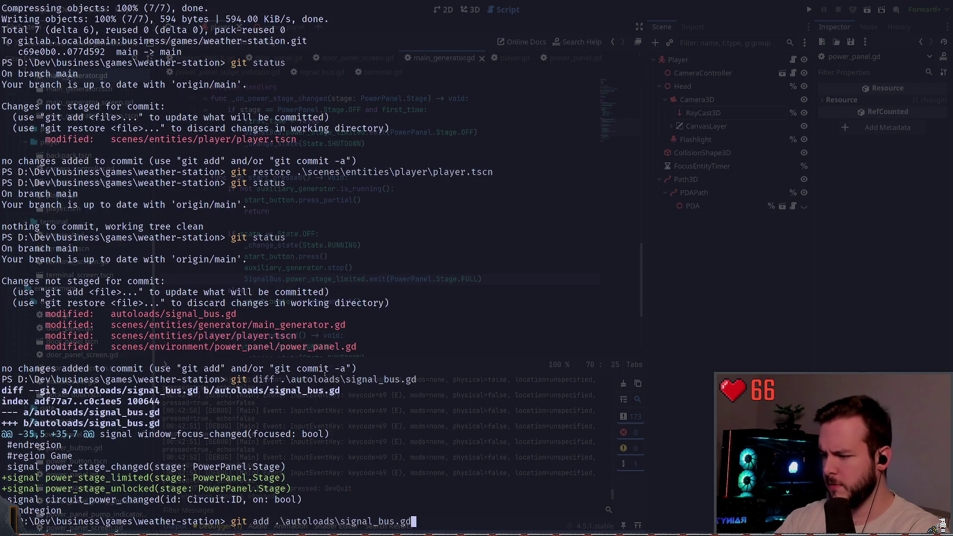
key(Return)
text(git status)
key(Return)
- Review the main_generator.gd diff and stage main_generator.gd
text(git diff)
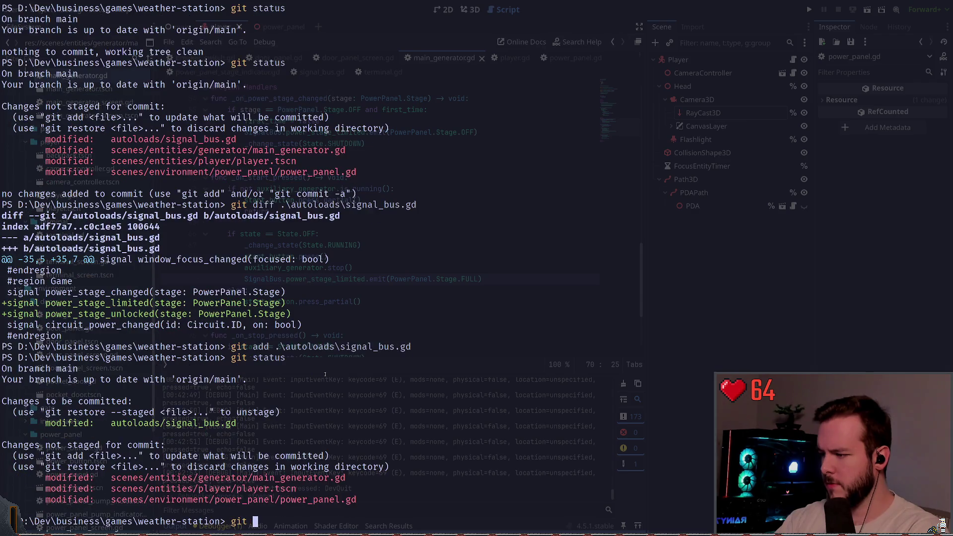
key(Tab)
key(Tab)
text(g)
key(Tab)
text(m)
key(Tab)
key(Return)
text(git add .\scenes\entities\generator\main_generator.gd)
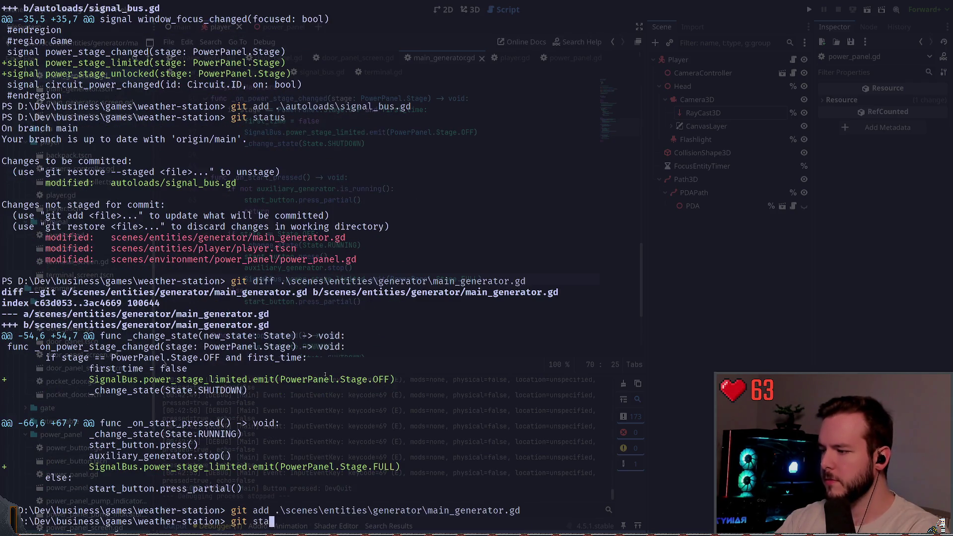
key(Return)
text(git status)
key(Return)
- Review the player.tscn diff without staging it, then recheck git status
text(git dif)
key(Tab)
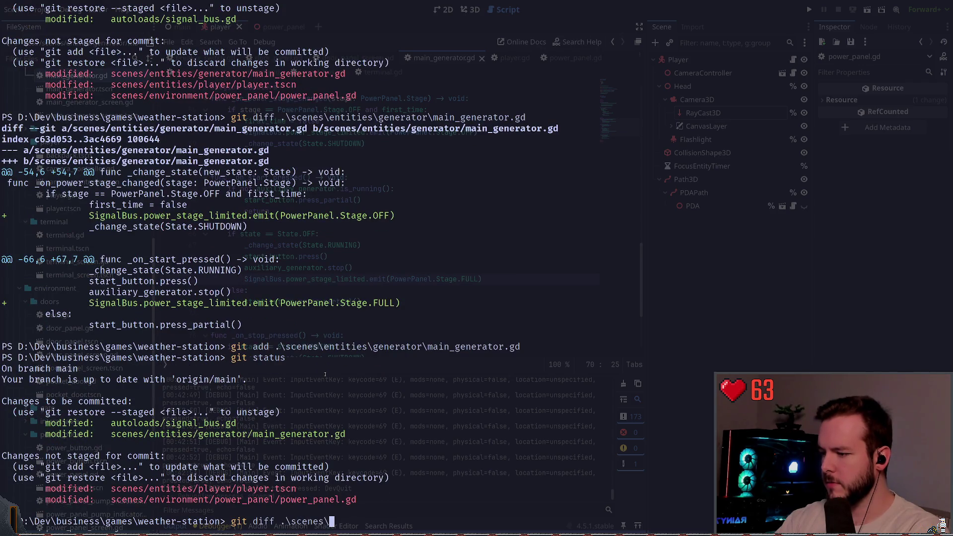
key(Tab)
text(p)
key(Tab)
text(p)
key(Tab)
key(Tab)
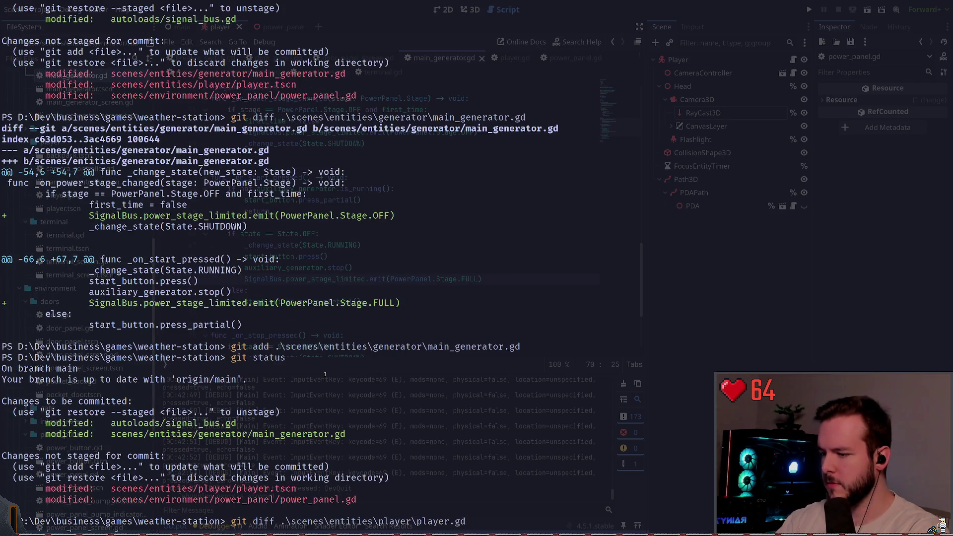
key(Return)
text(g)
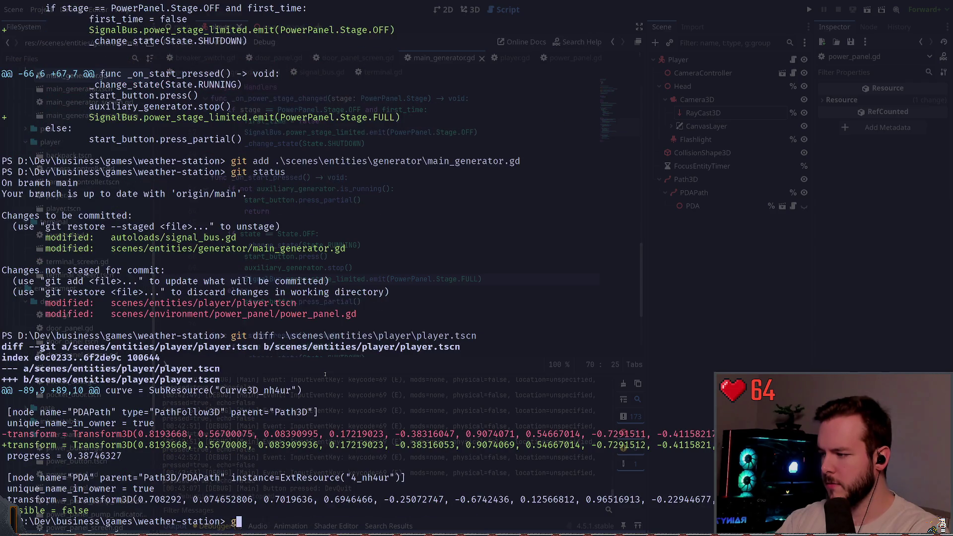
text(it status)
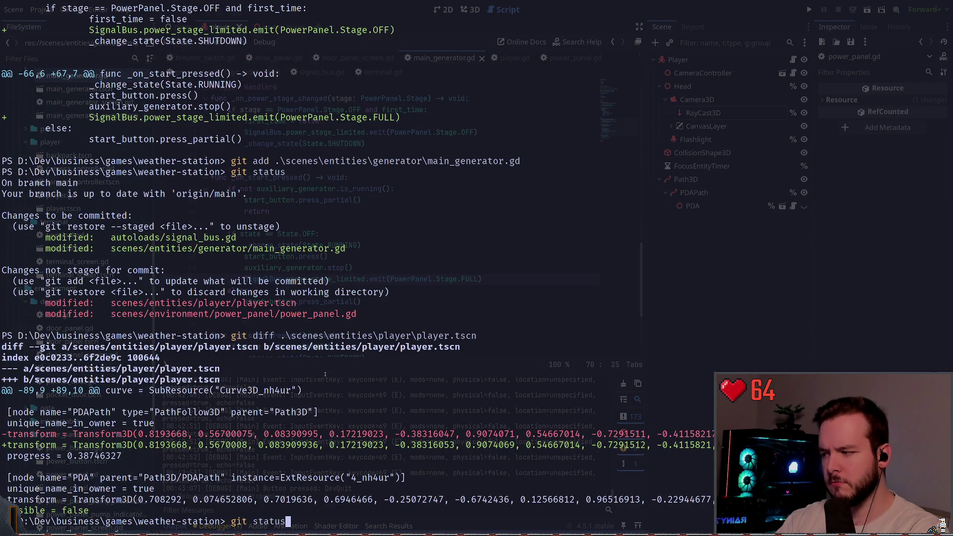
key(Return)
- Show the diff for scenes\environment\power_panel\power_panel.gd
text(git d)
text(iff .\scenes\entities\)
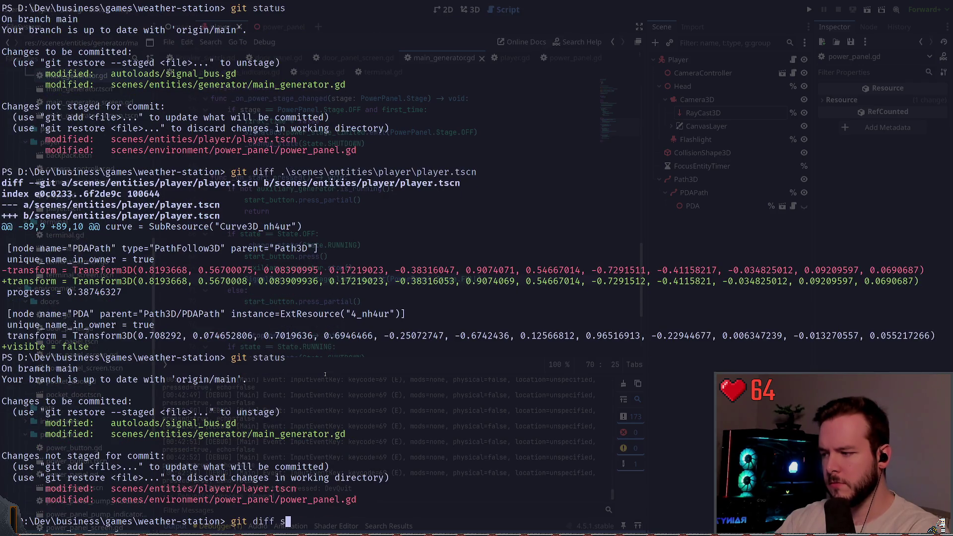
key(BackSpace)
key(BackSpace)
text(vironment\power_panel\)
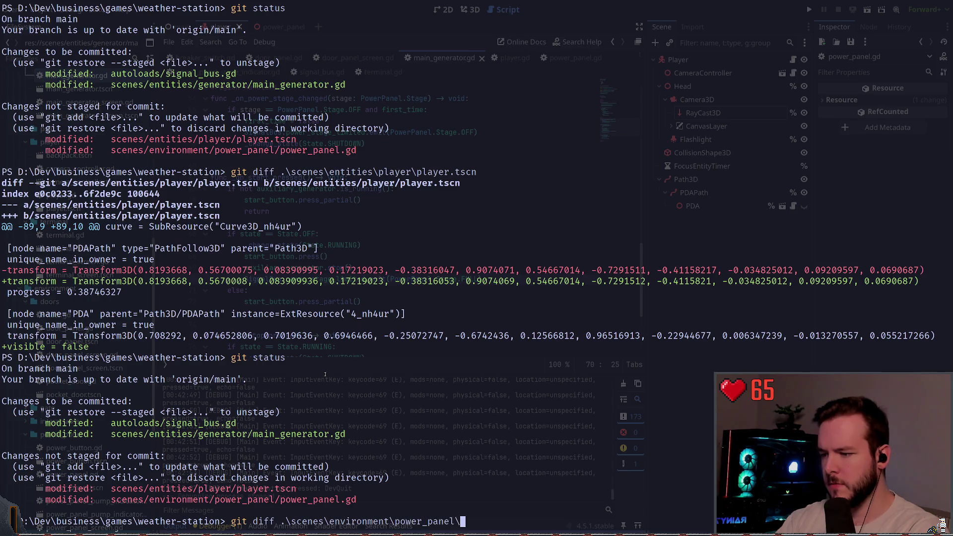
key(BackSpace)
key(Tab)
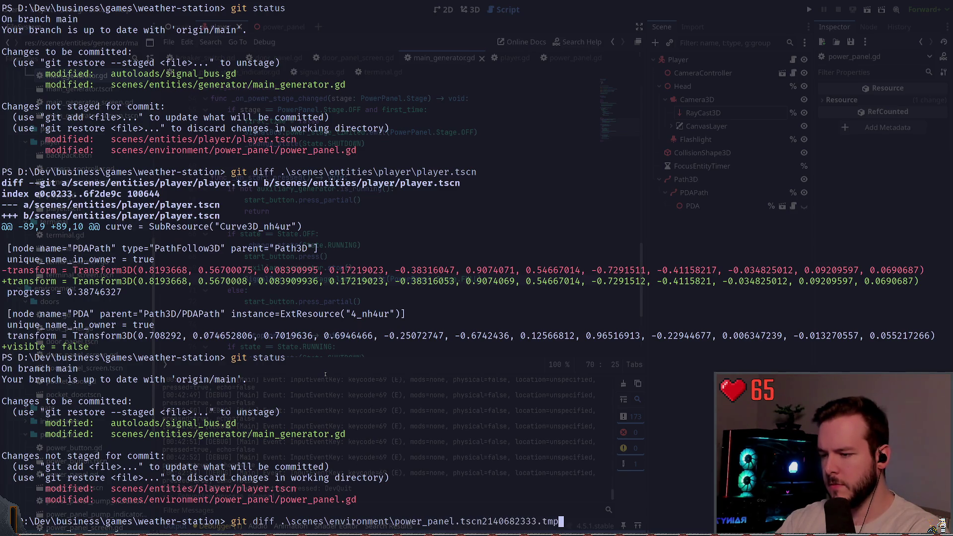
key(Tab)
key(shift+Tab)
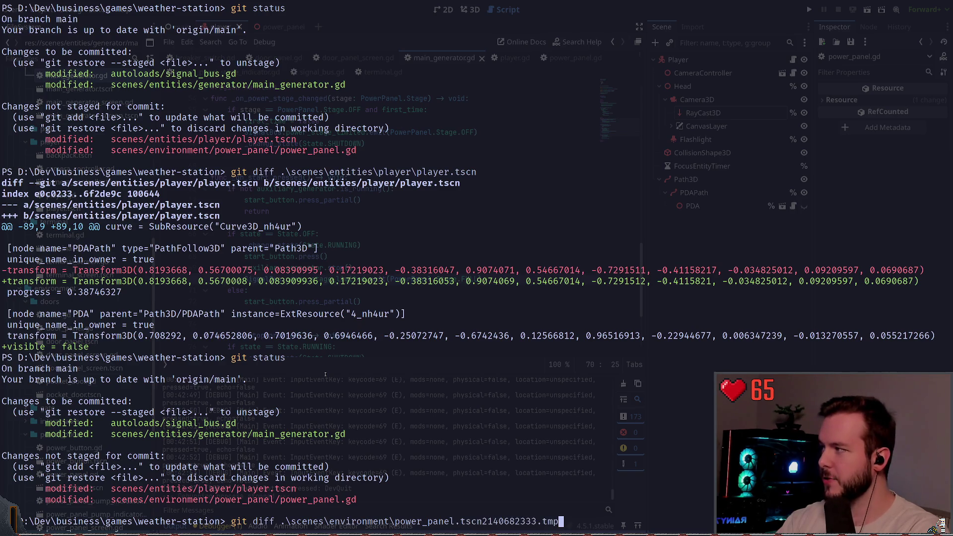
key(ctrl+z)
text(p)
key(Tab)
key(Tab)
key(Tab)
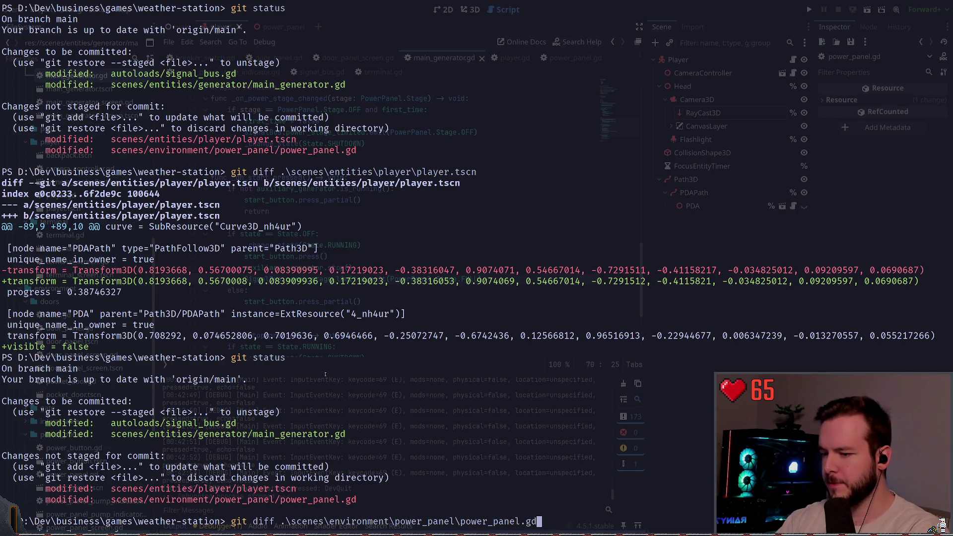
key(Return)
- Stage power_panel.gd, confirm the staged files with git status, and begin a git commit -m
text(it ad)
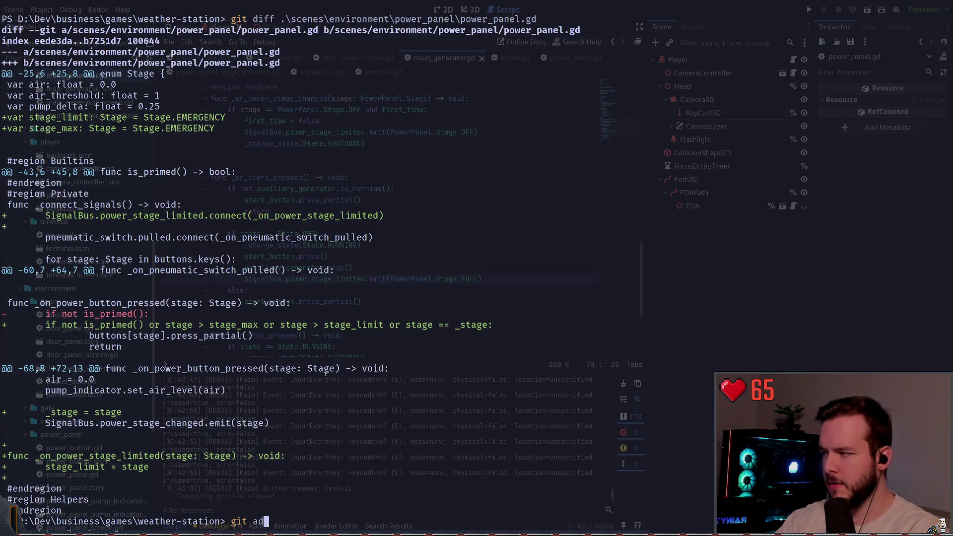
text(d .\scenes\environment\power_panel\power_panel.gd)
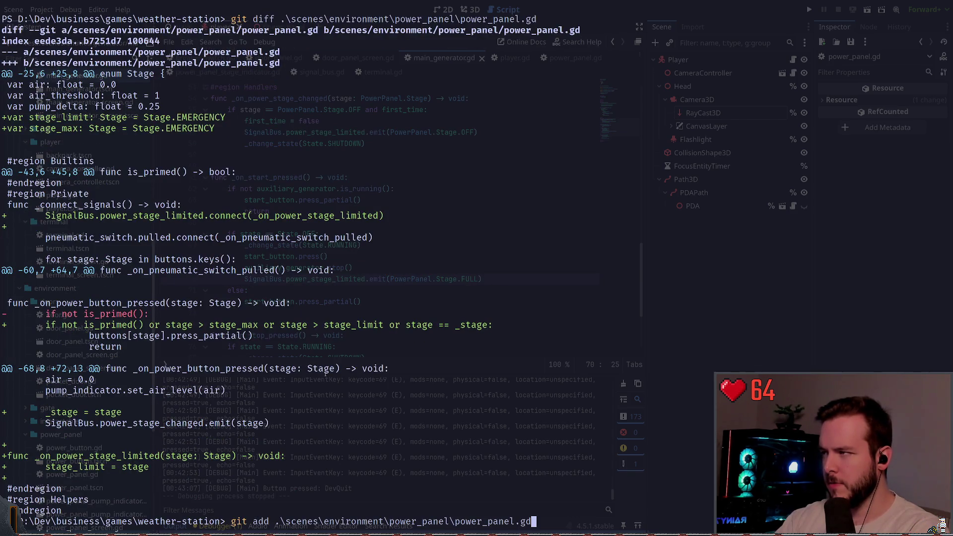
key(Return)
text(atus)
key(Return)
text(git commi)
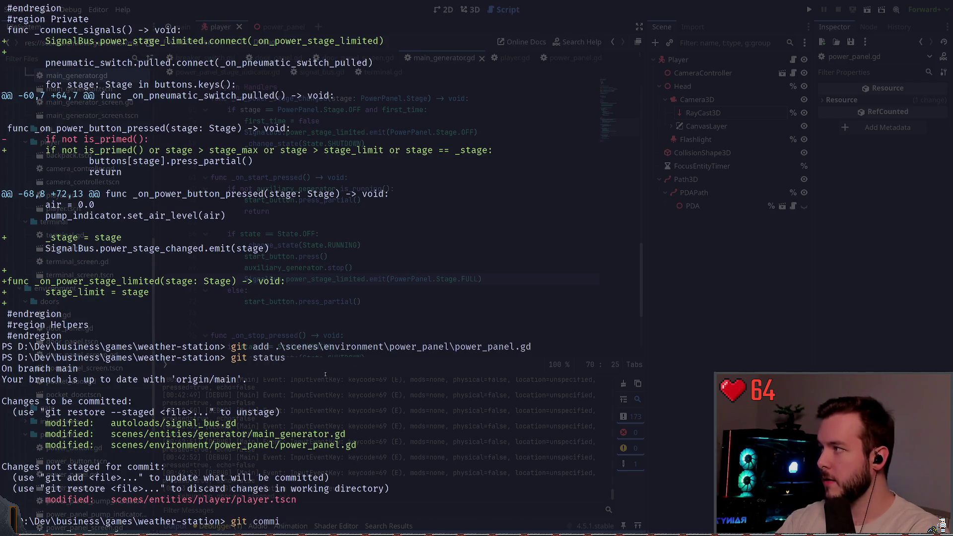
text(t -m)
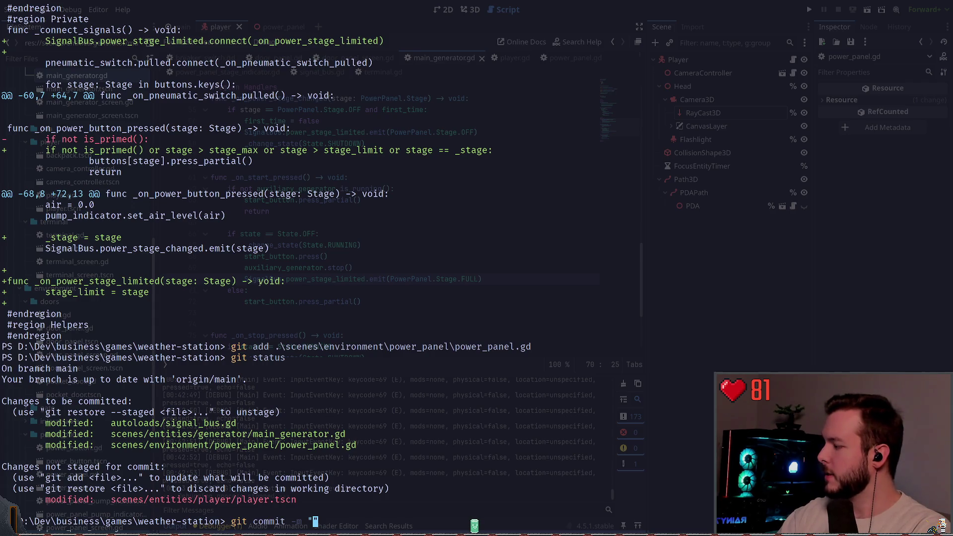
- Commit with message 'Keep track of current power stage limit and max unlocked. Fix generator…' and push
text(Generator)
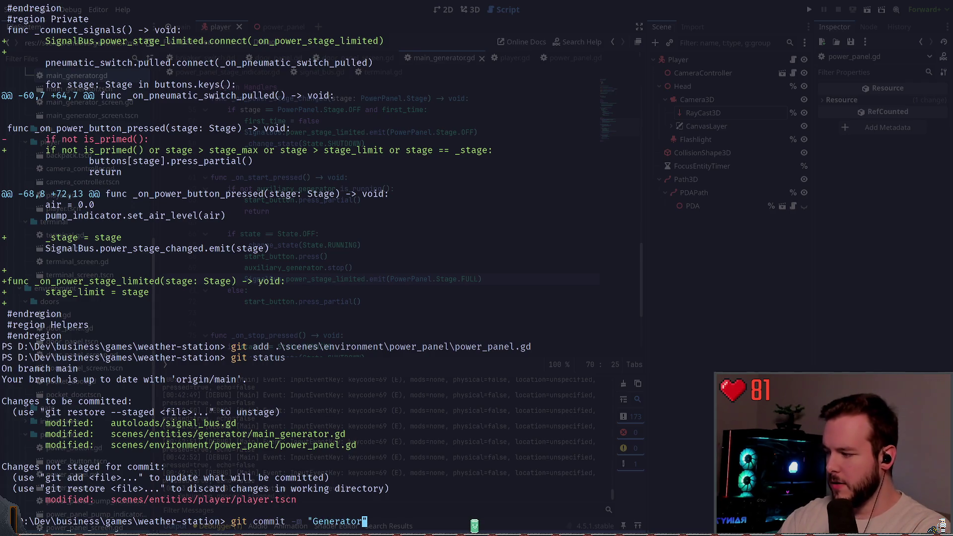
key(BackSpace)
key(BackSpace)
key(BackSpace)
text(Limit power levels)
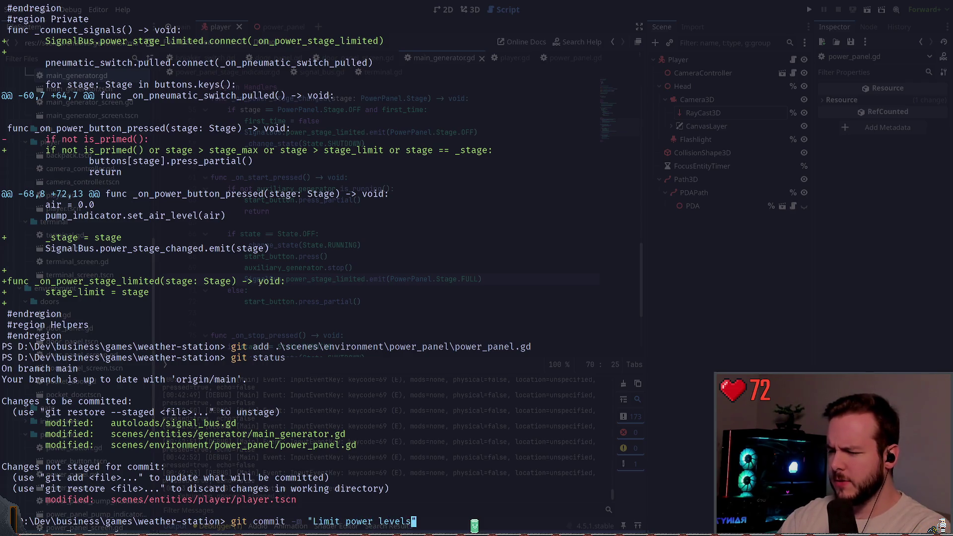
key(BackSpace)
key(BackSpace)
key(BackSpace)
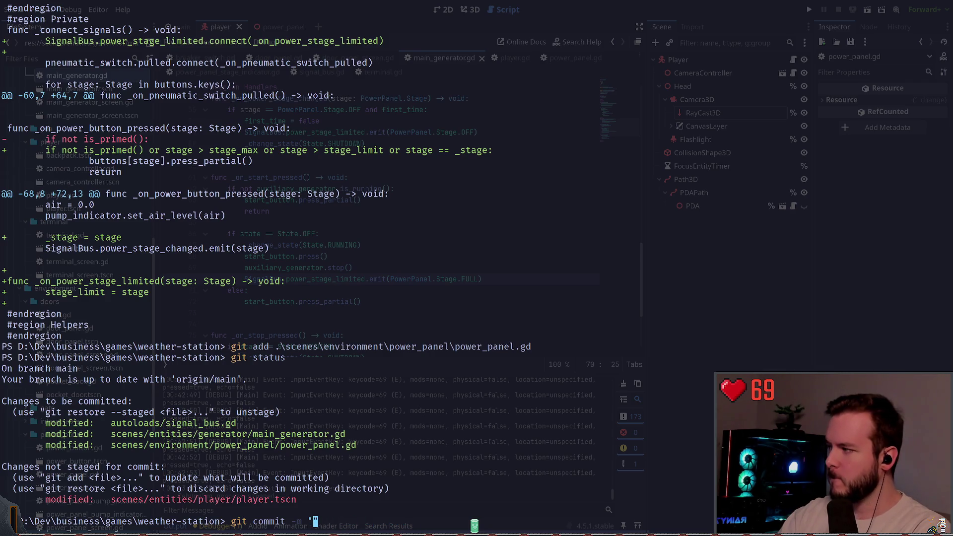
text(Fix )
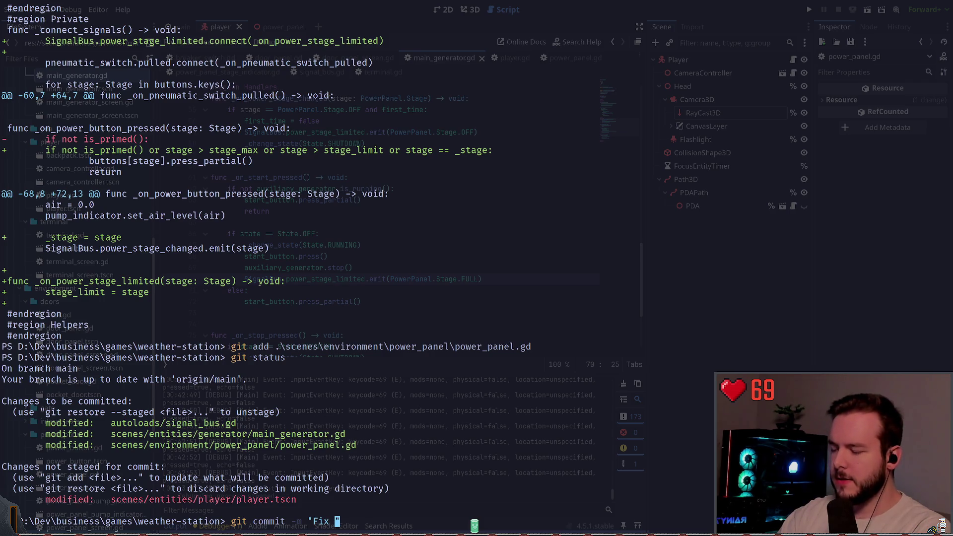
text(power panel not)
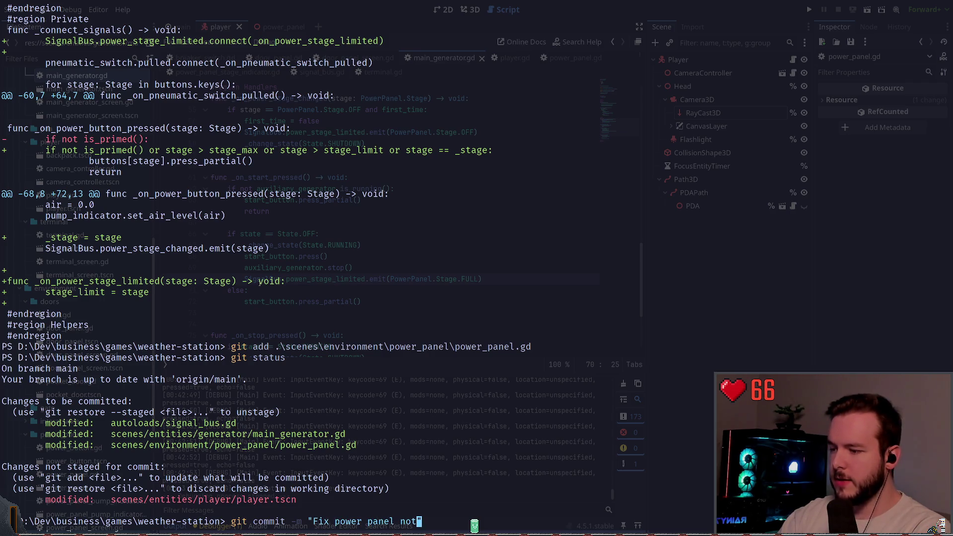
key(BackSpace)
key(BackSpace)
key(BackSpace)
text(Add limi)
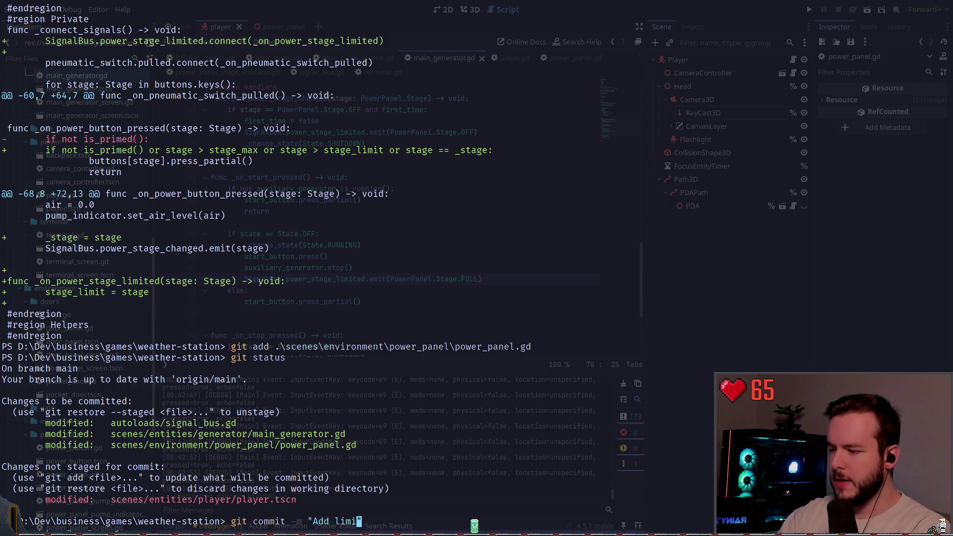
text(t and unloc)
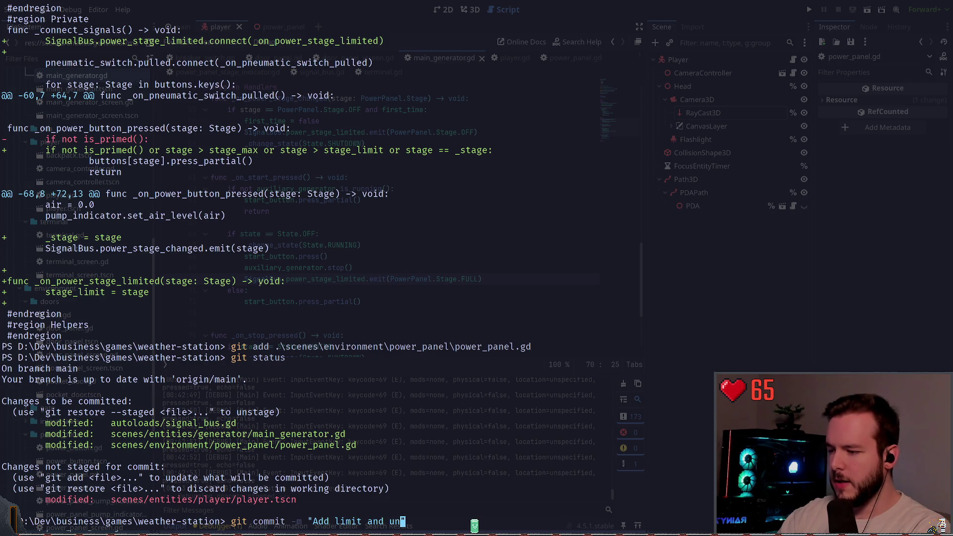
text(k)
key(BackSpace)
key(BackSpace)
key(BackSpace)
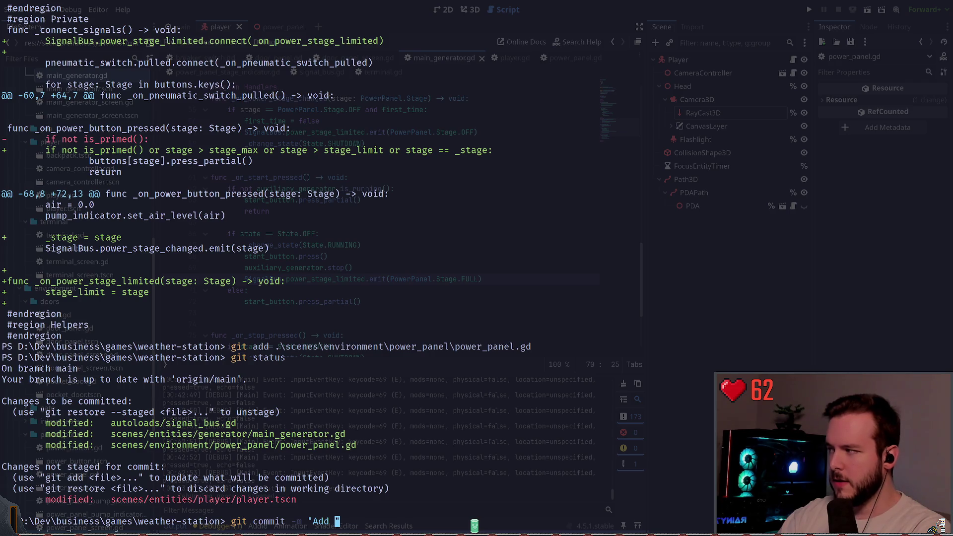
text(stage l)
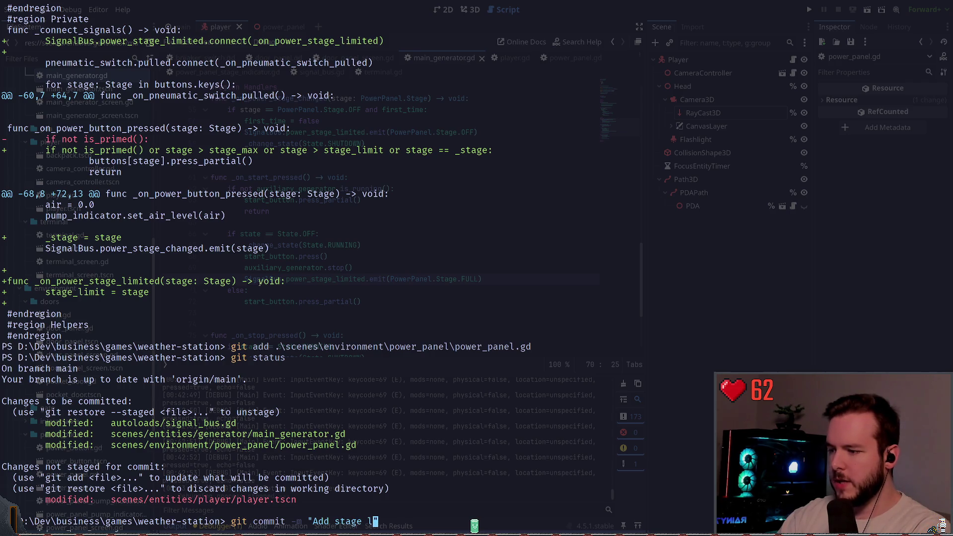
text(imit and stage unlock)
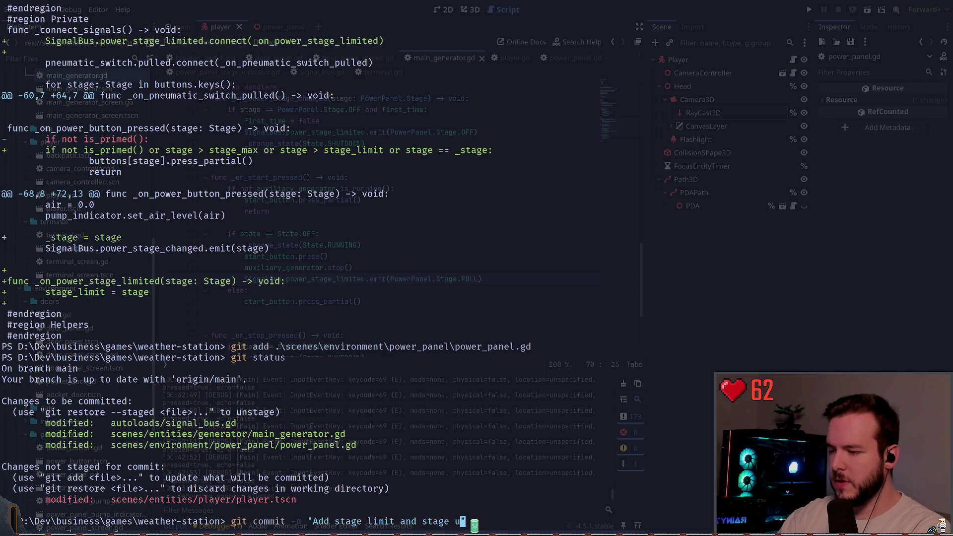
key(BackSpace)
key(BackSpace)
key(BackSpace)
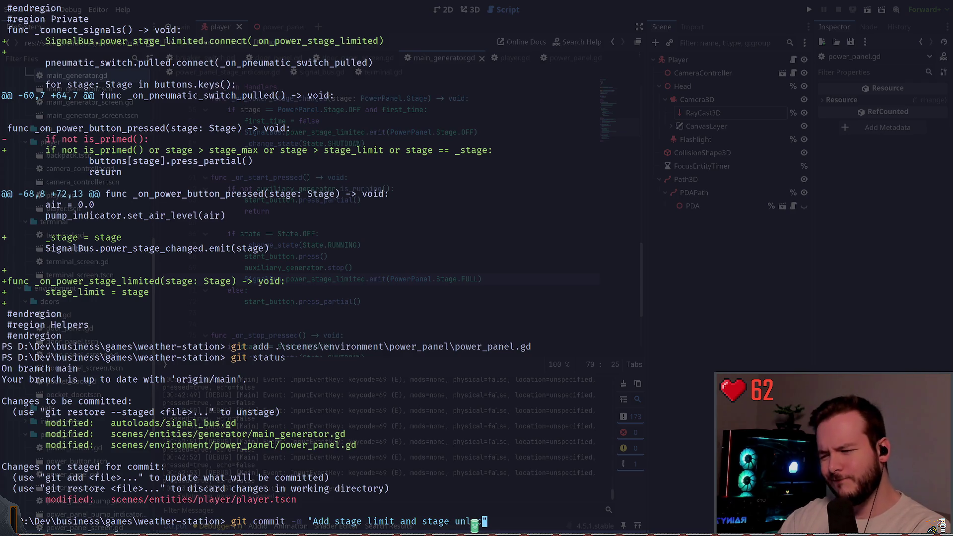
text(Keep track of )
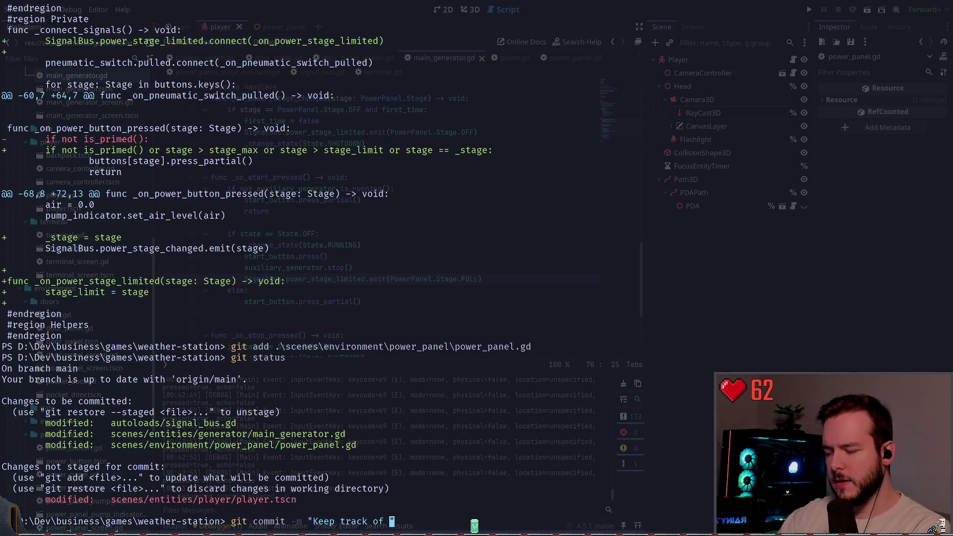
text(current power st)
text(age limit and ma)
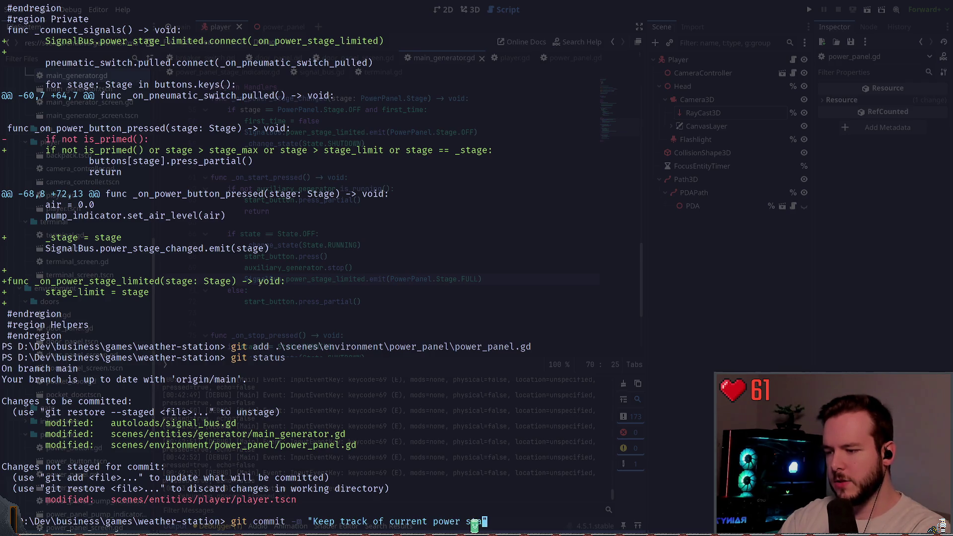
text(x unlocked)
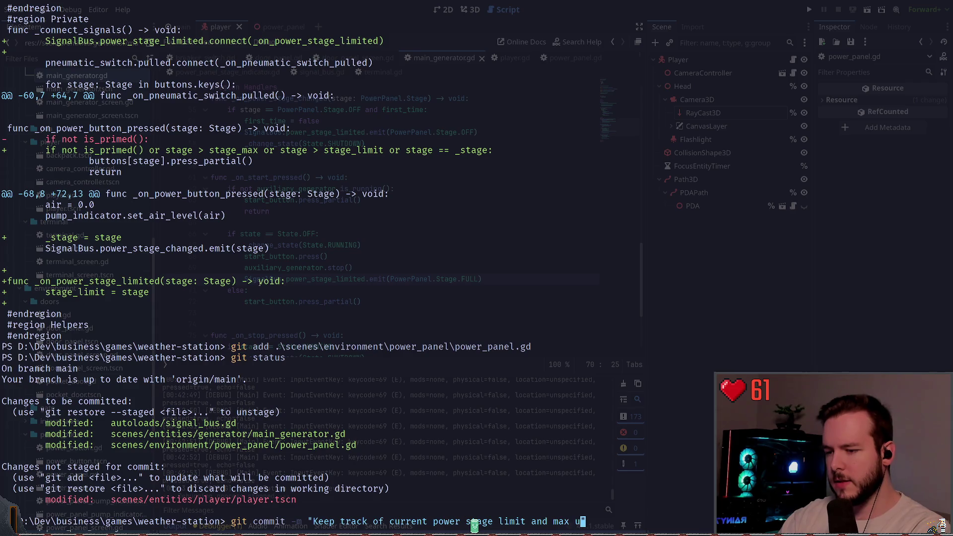
text(.)
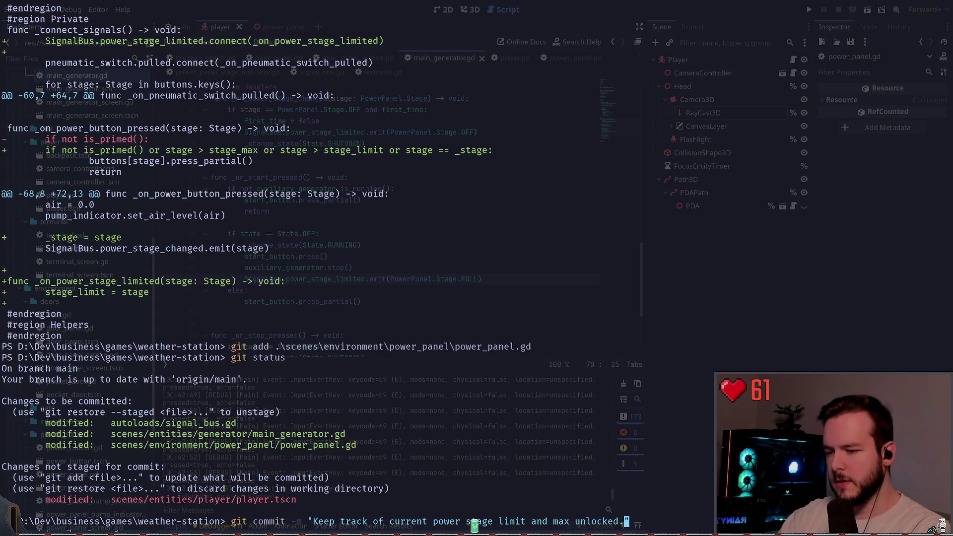
text( Fix ge)
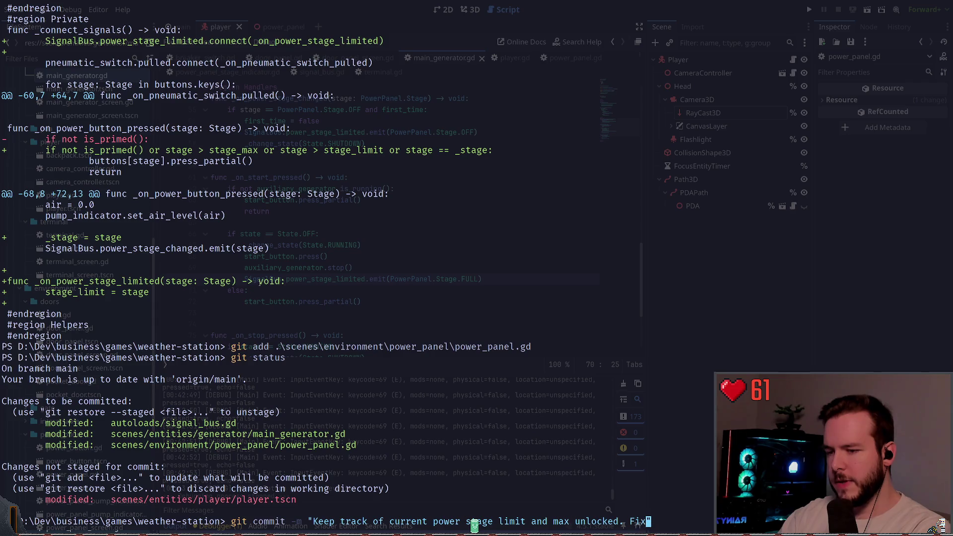
text(nerator no)
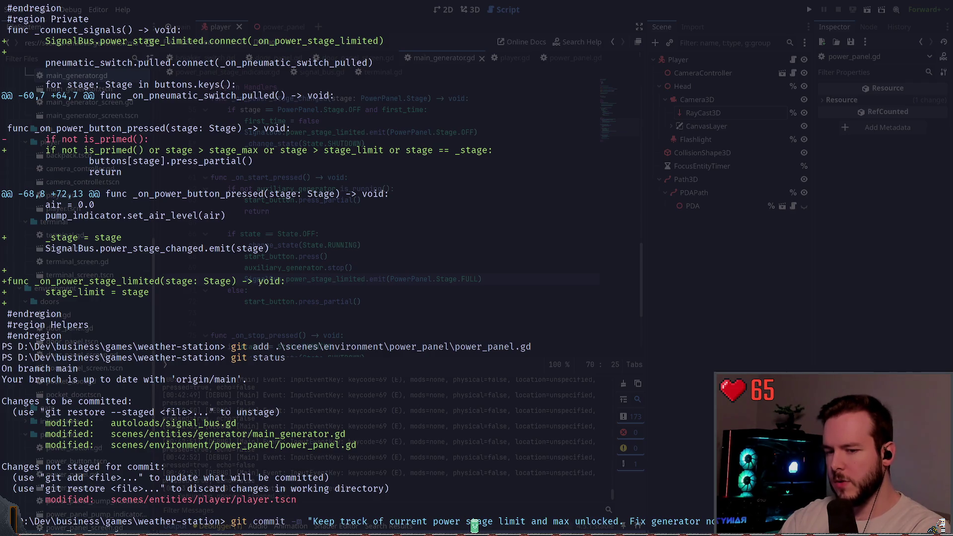
key(Return)
text(git push)
key(Return)
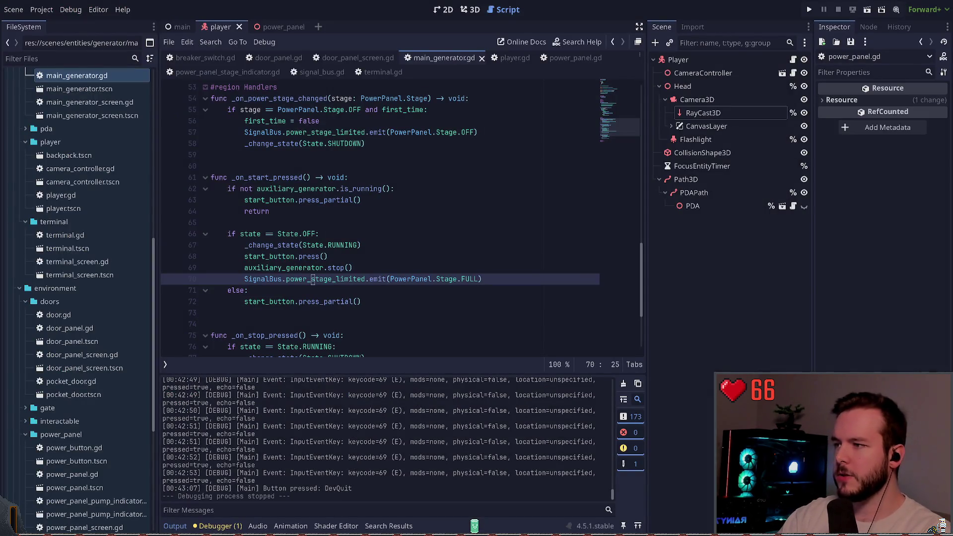
- Browse main_generator.gd, checking lines 65 and 59 and scrolling up to line 28's #endregion
click(339, 221)
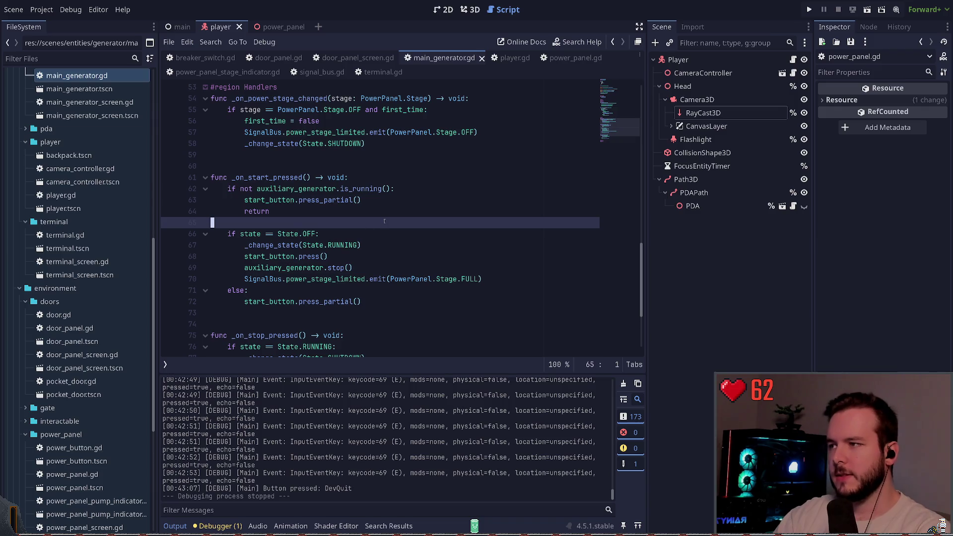
click(369, 159)
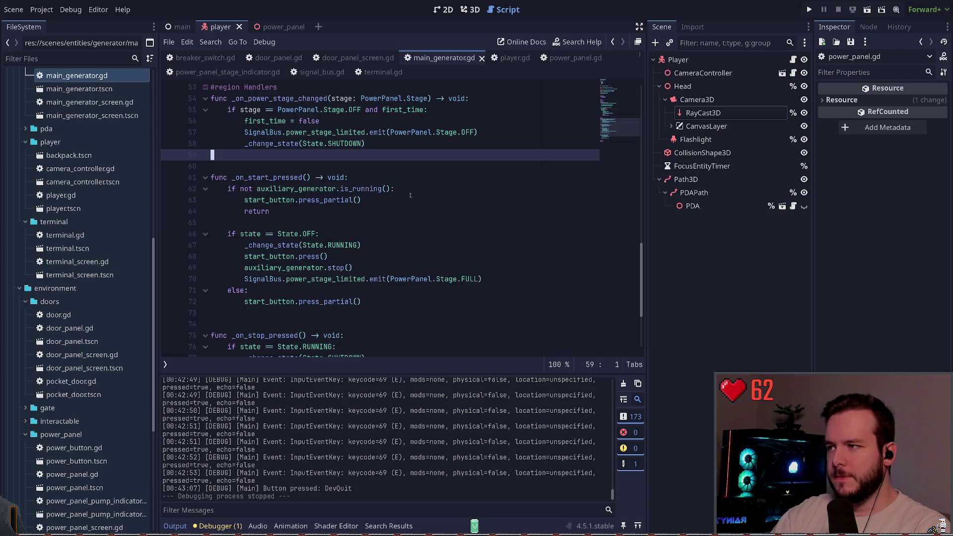
scroll(395, 222, down, 4)
scroll(418, 199, up, 5)
scroll(418, 199, up, 9)
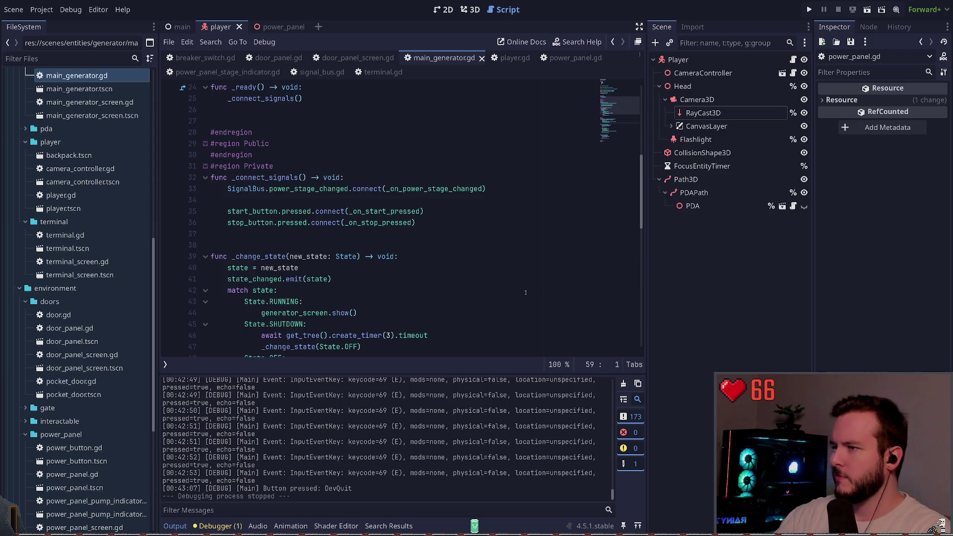
click(376, 131)
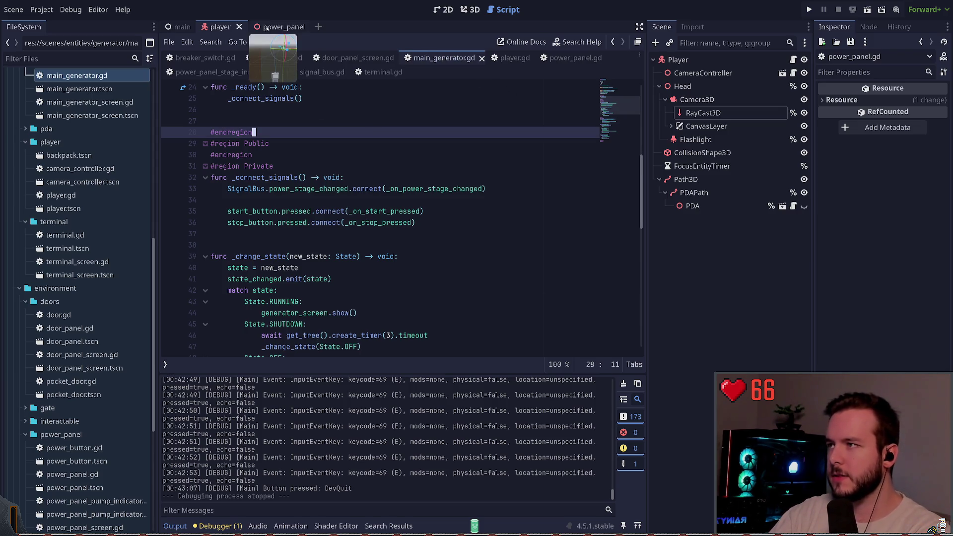
- Close the power_panel and player scene tabs
click(267, 28)
middle_click(247, 30)
click(238, 27)
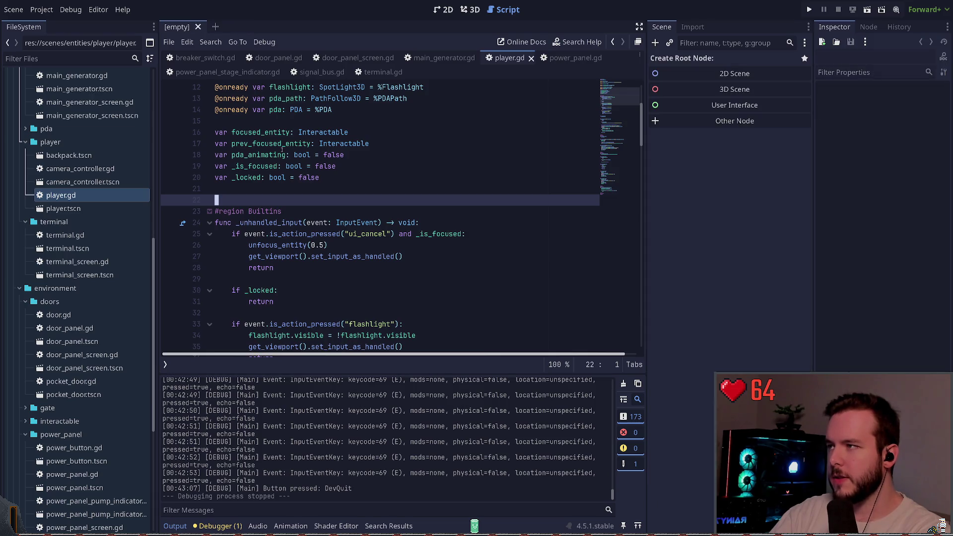
click(263, 58)
key(ctrl+backslash)
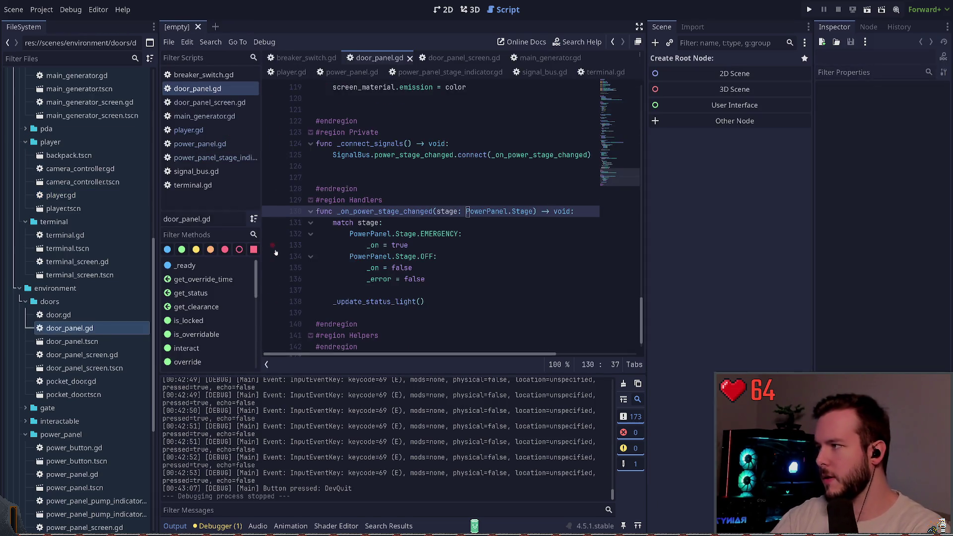
scroll(74, 198, up, 10)
click(91, 44)
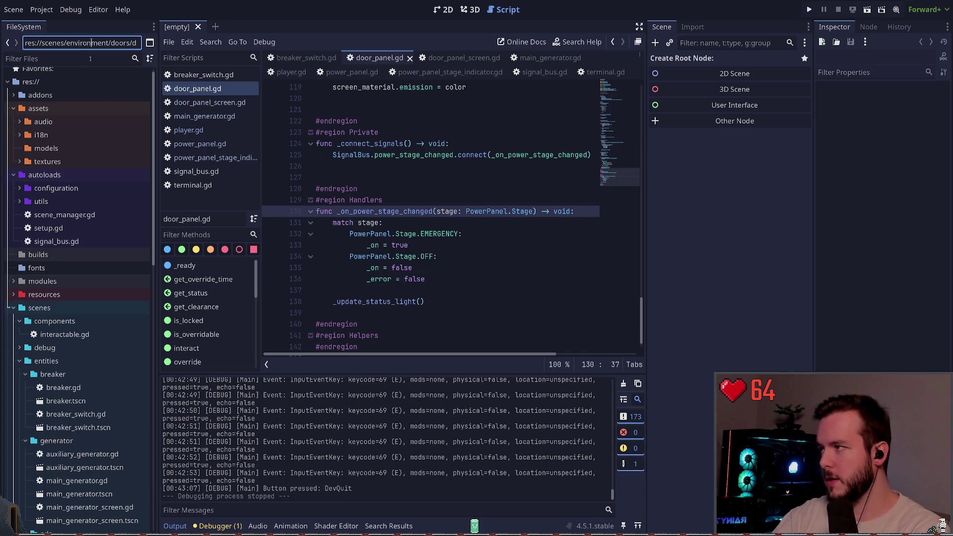
- Filter the FileSystem by 'term', open terminal_screen.tscn and terminal.tscn, and select the terminal folder
click(90, 59)
text(termain)
key(BackSpace)
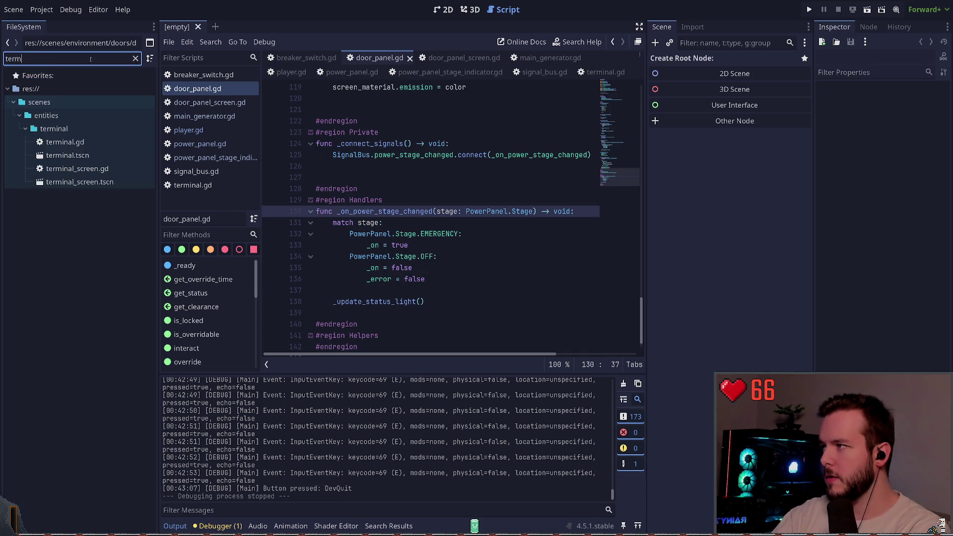
double_click(68, 155)
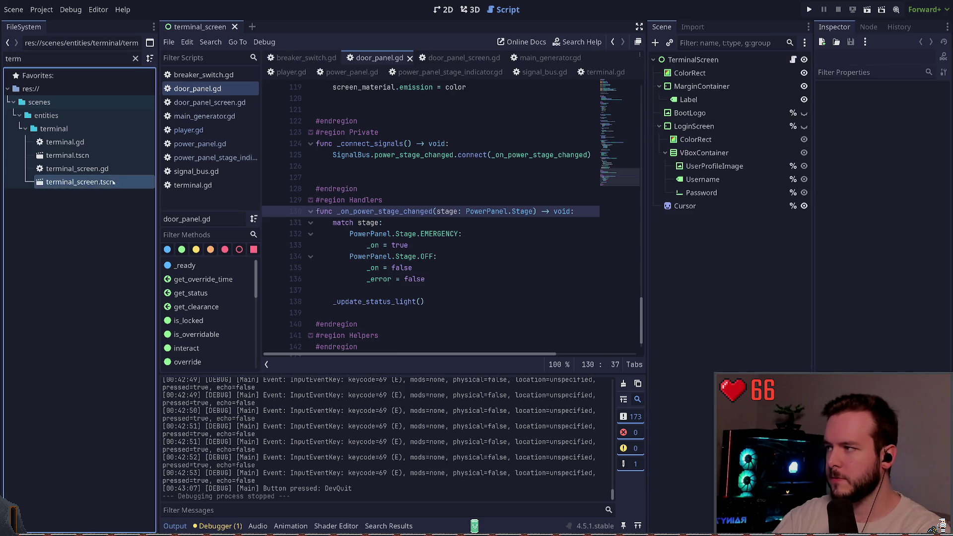
double_click(66, 142)
click(469, 10)
scroll(492, 241, down, 3)
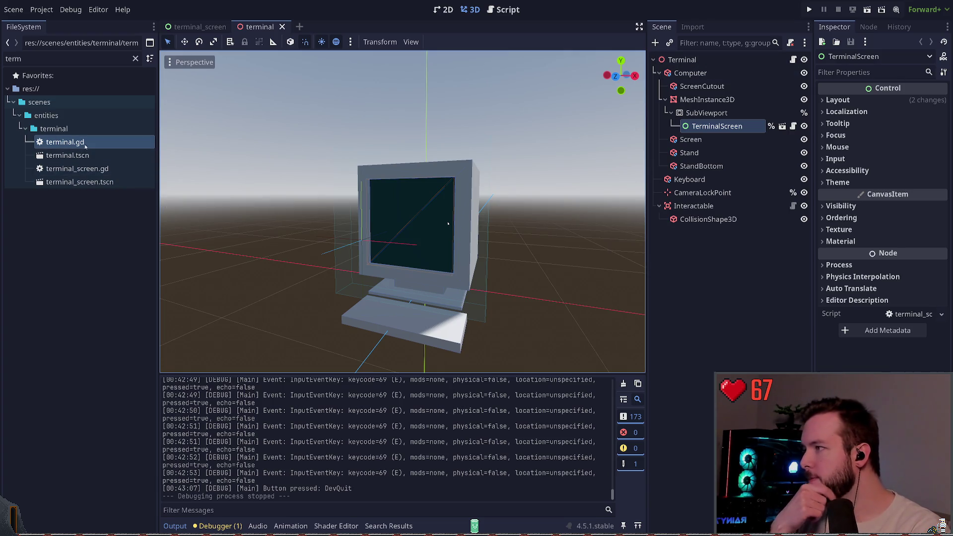
click(55, 128)
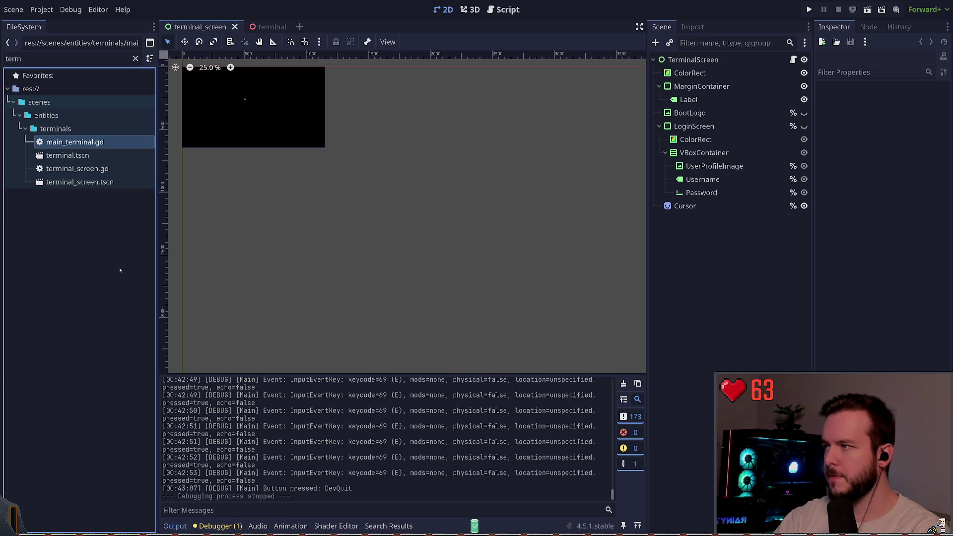
- Rename terminal.tscn, terminal_screen.gd and terminal_screen.tscn to their main_terminal names
click(96, 157)
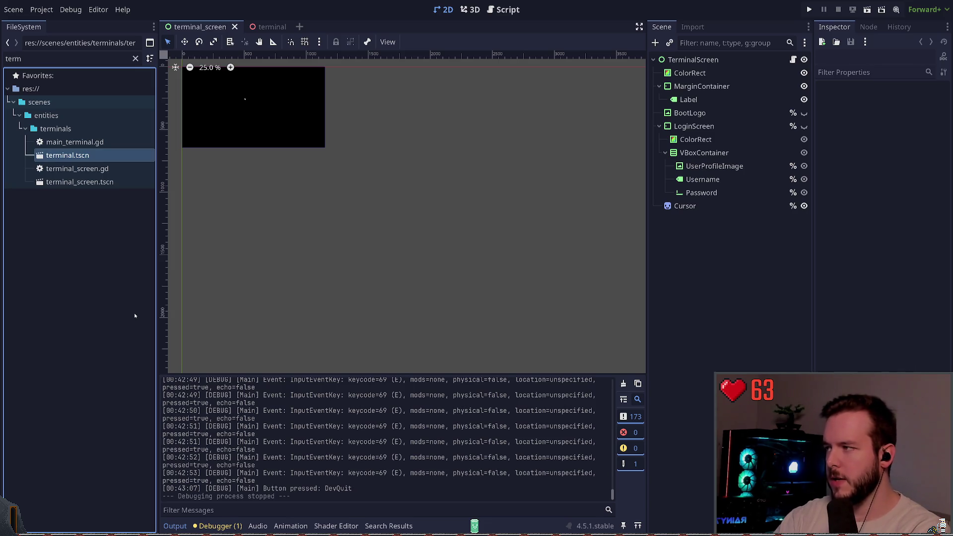
text(main_)
click(121, 169)
text(main_)
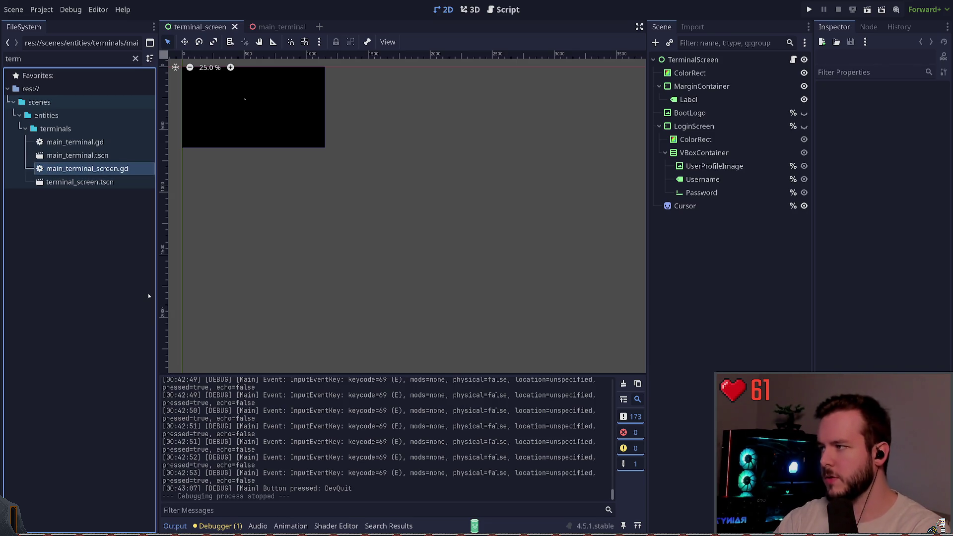
click(114, 187)
text(main_)
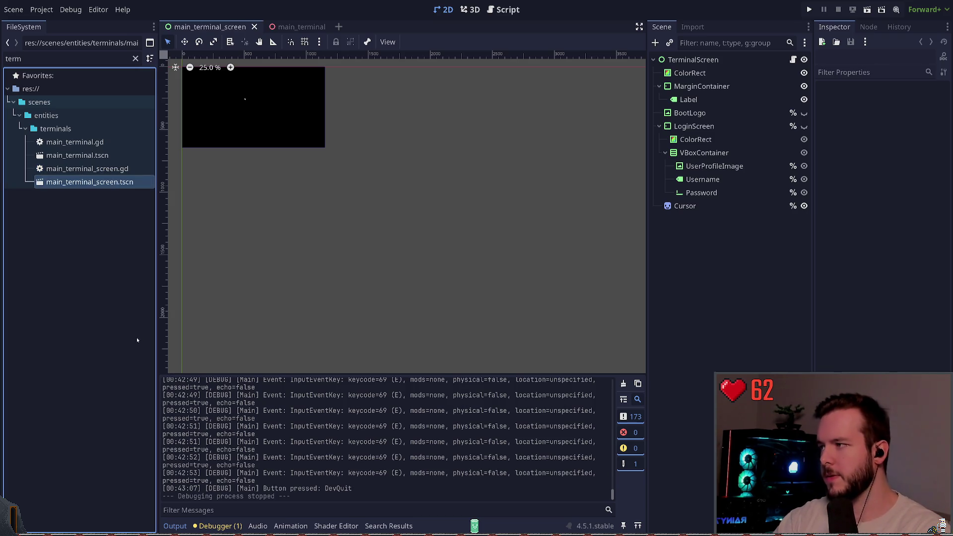
- Rename the TerminalScreen root node to MainTerminalScreen
click(705, 60)
key(F2)
text(MainTerminalScreen)
key(Return)
- In main_terminal, rename the root to MainTerminal and the embedded screen to MainTerminalScreen, then save
click(297, 26)
click(694, 60)
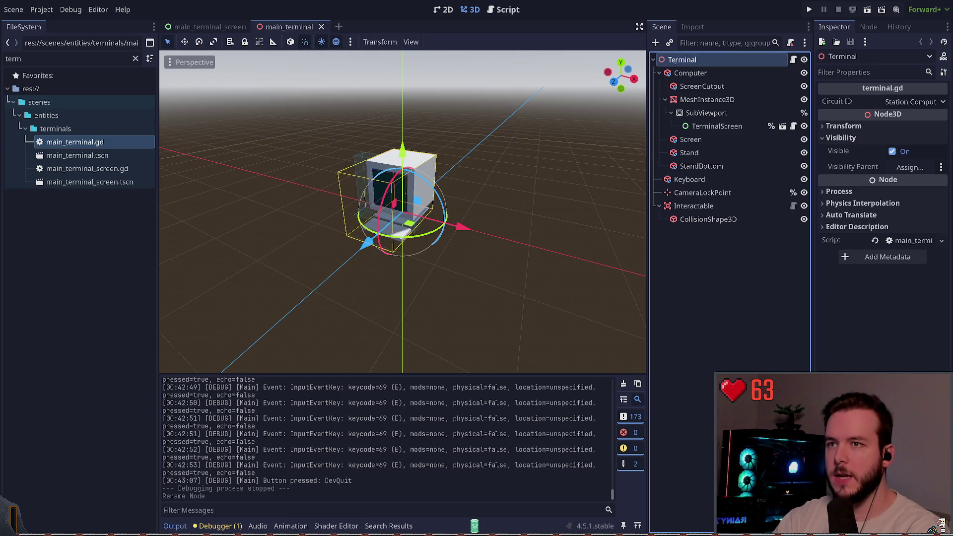
text(Main)
key(Return)
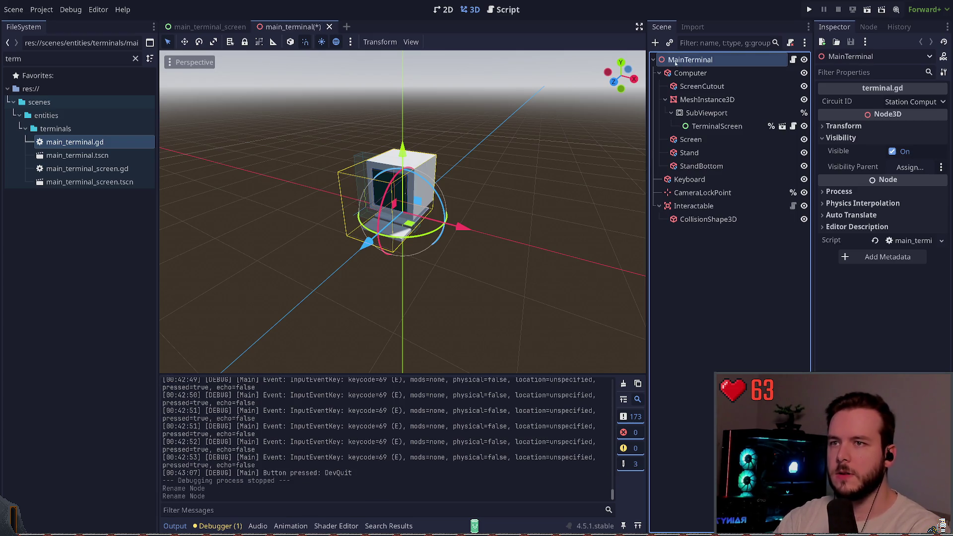
click(695, 127)
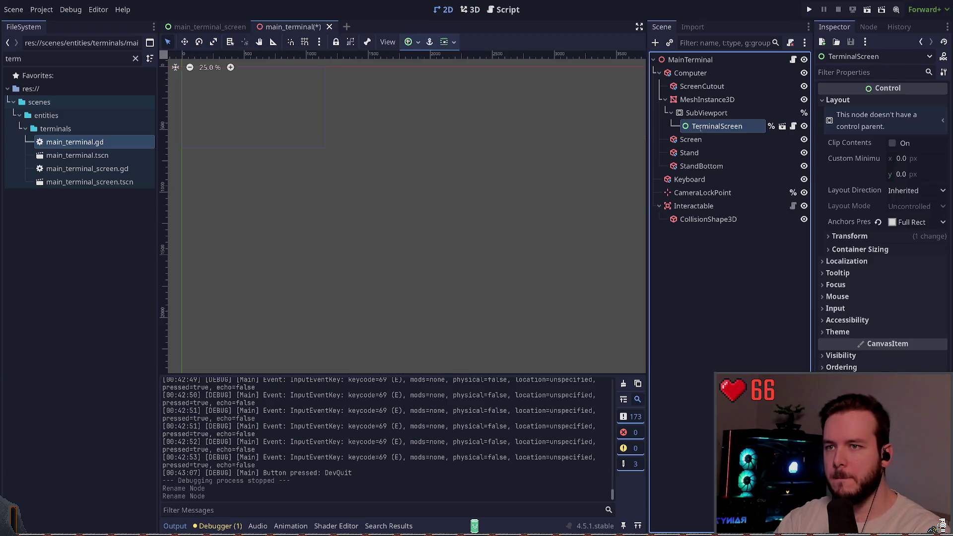
text(Main)
key(Return)
key(ctrl+s)
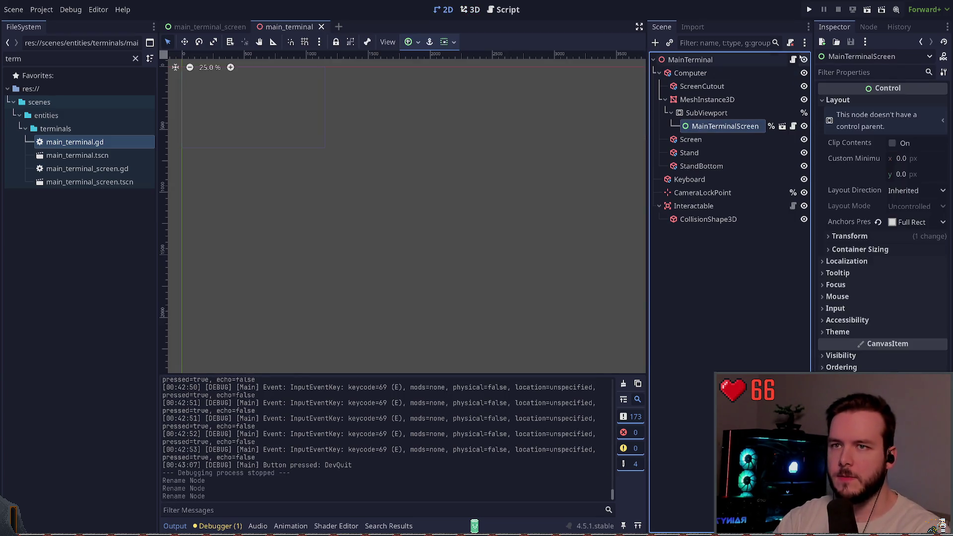
click(794, 60)
scroll(271, 318, up, 15)
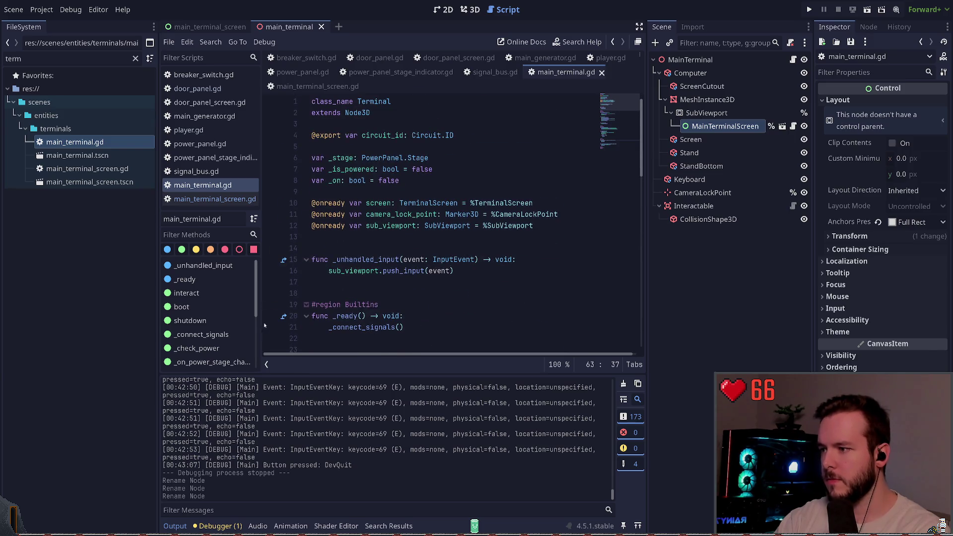
click(266, 365)
click(361, 177)
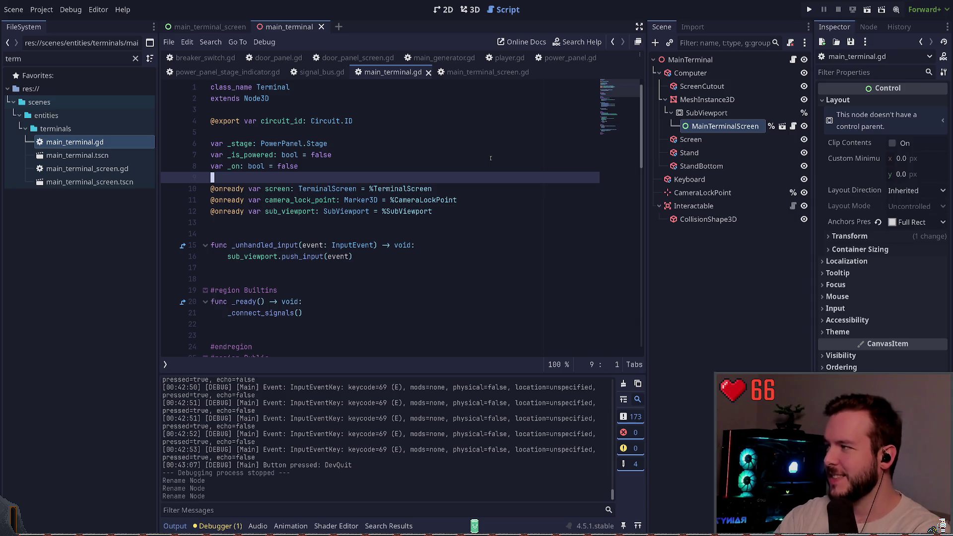
key(Up)
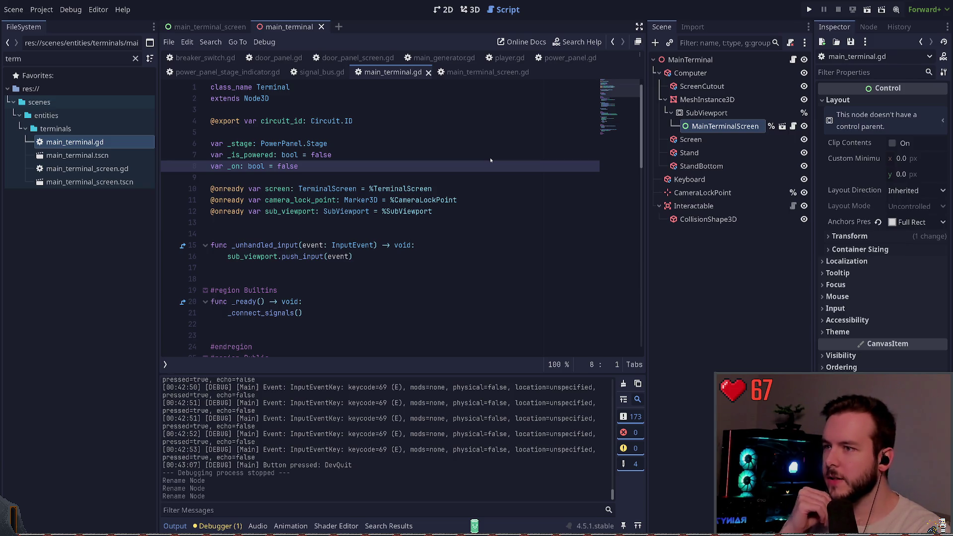
click(344, 168)
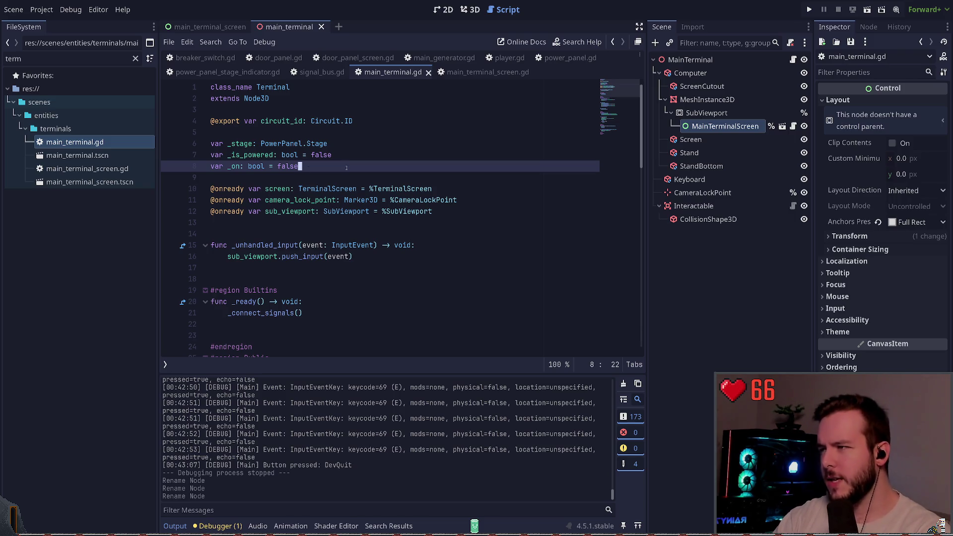
click(252, 144)
scroll(323, 219, down, 3)
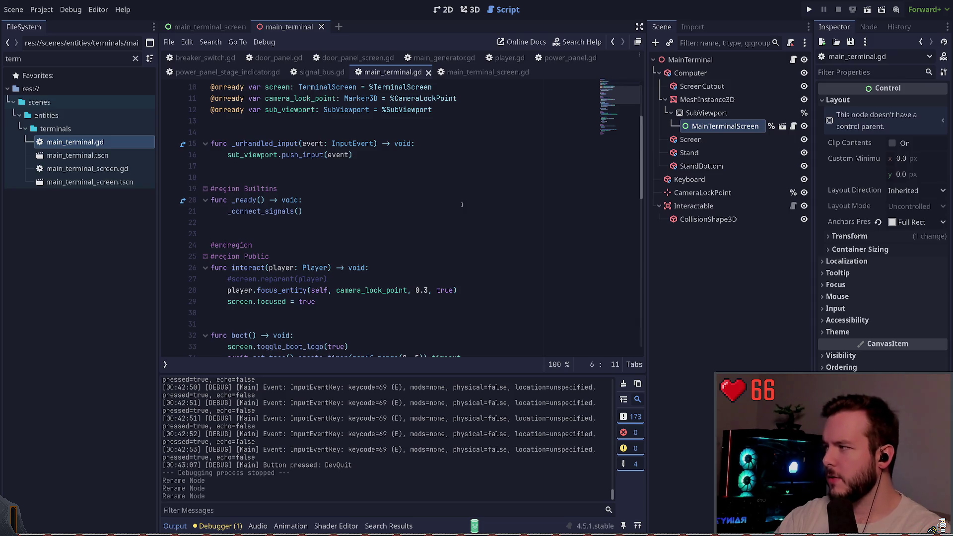
- Undo the stray 'NCY' typed on main_terminal.gd's _stage line and switch to breaker.gd
scroll(464, 204, down, 13)
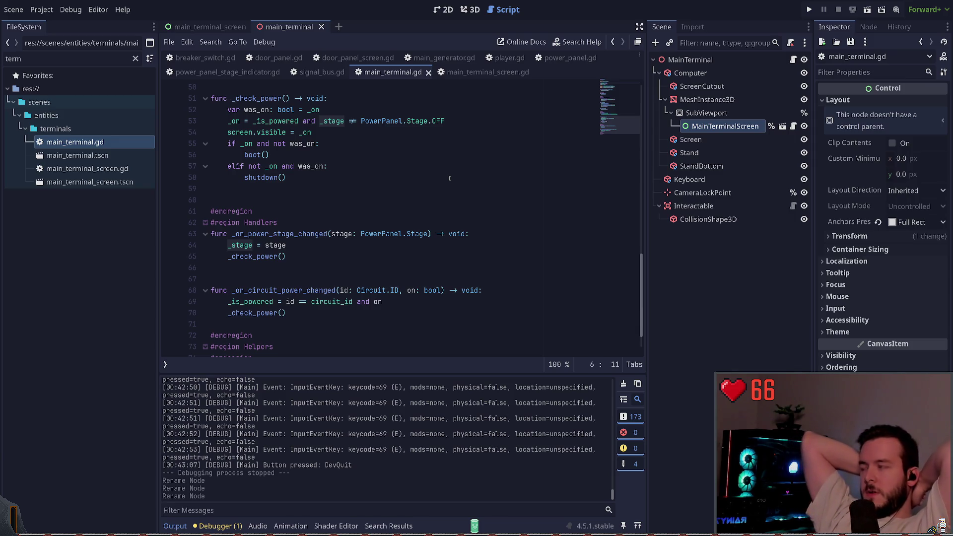
text(NCY PowerPanel.Stage)
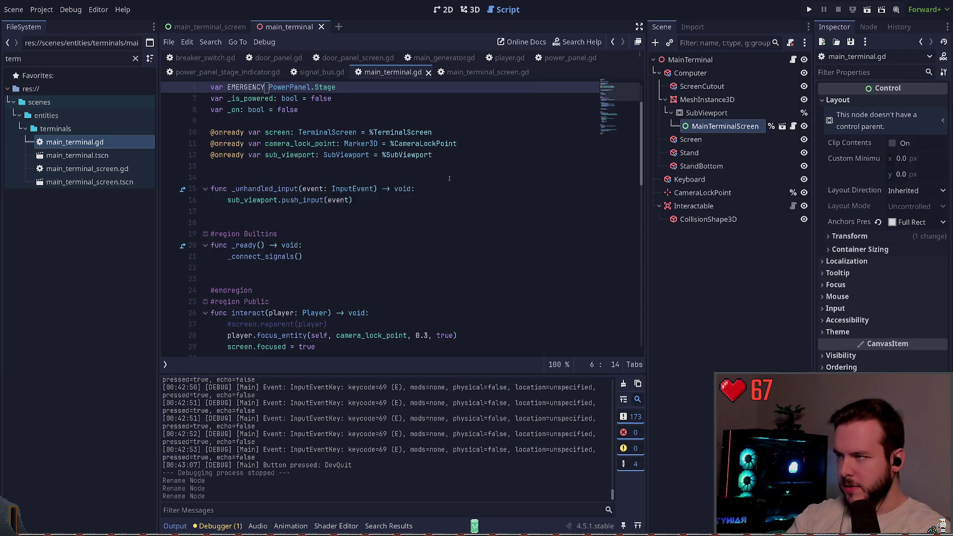
key(ctrl+z)
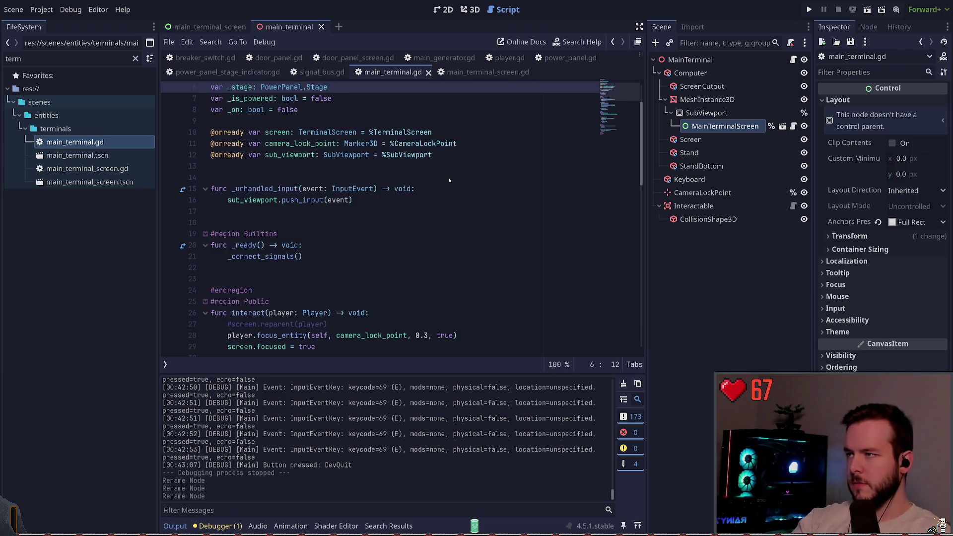
key(ctrl+shift+t)
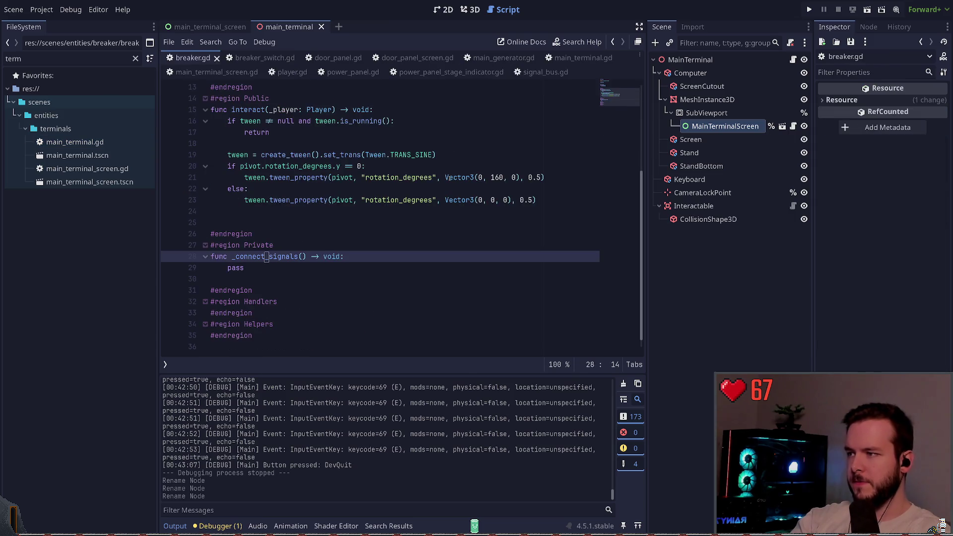
- Switch to breaker_switch.gd and select the circuit_power_changed emit statement on line 38
scroll(374, 223, up, 4)
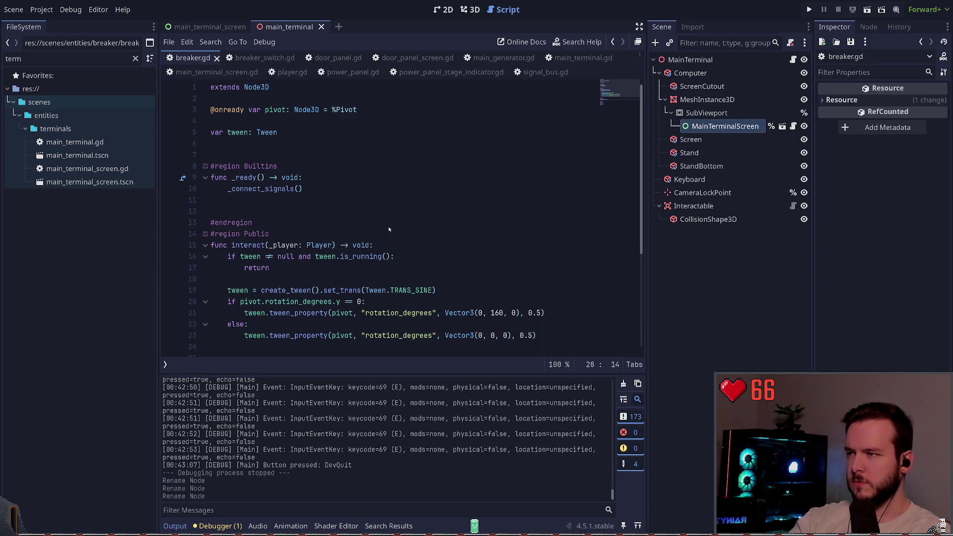
key(ctrl+shift+period)
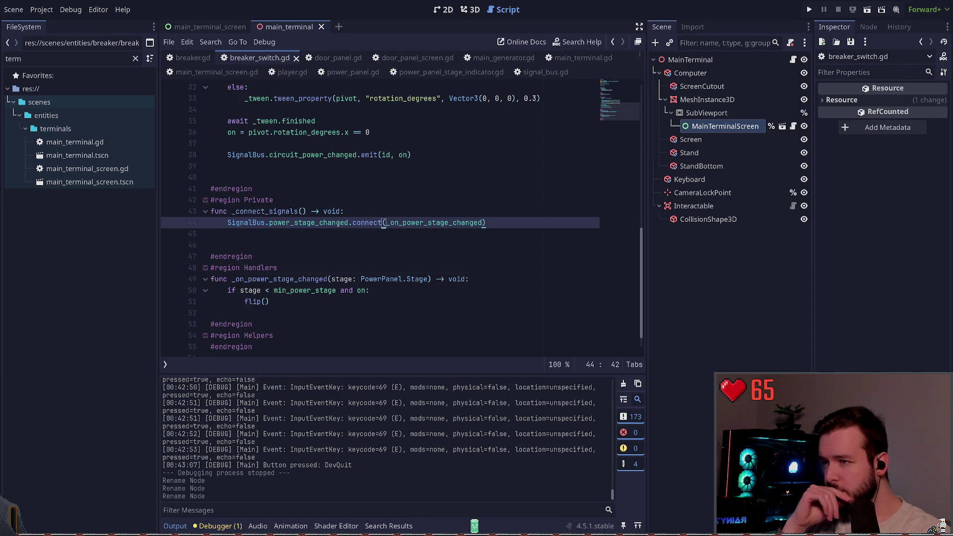
scroll(330, 232, down, 1)
scroll(275, 256, up, 6)
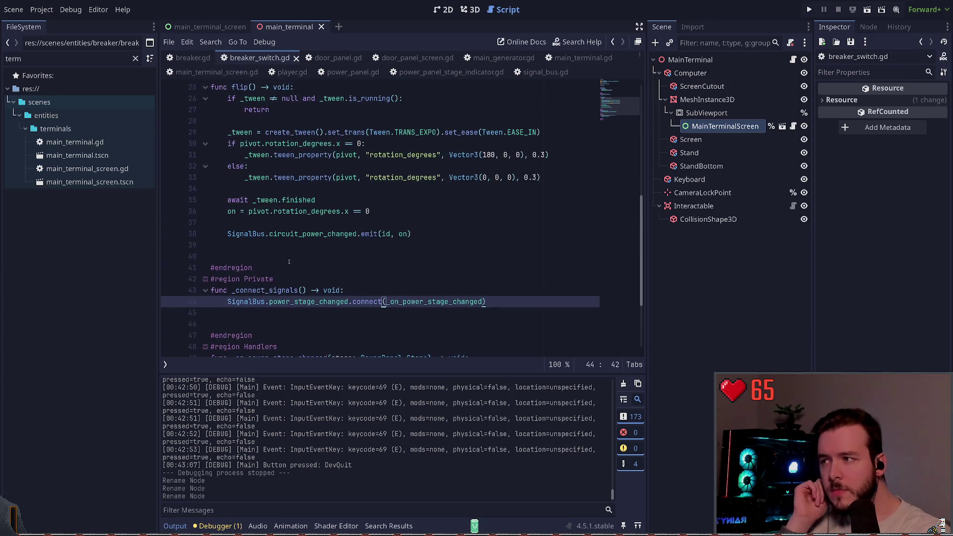
click(429, 276)
click(418, 268)
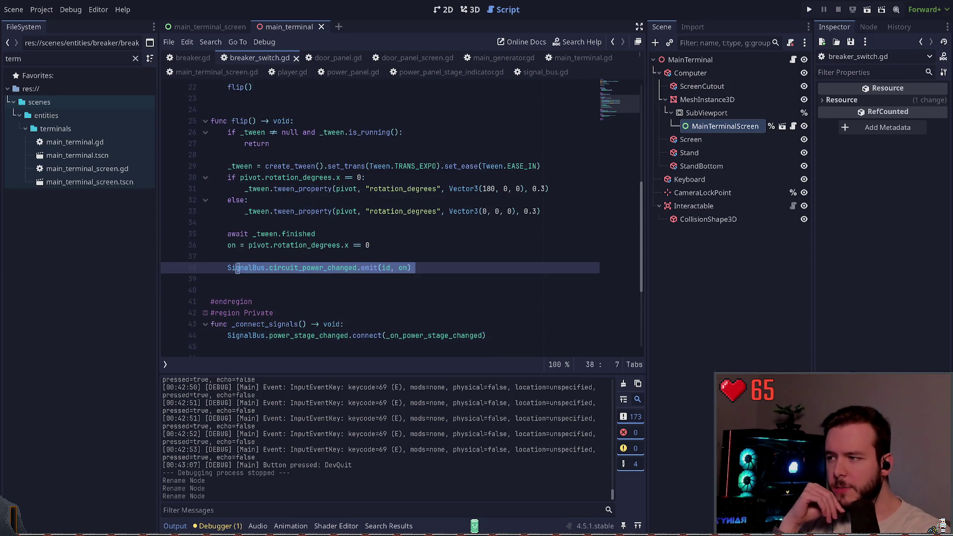
key(shift+Home)
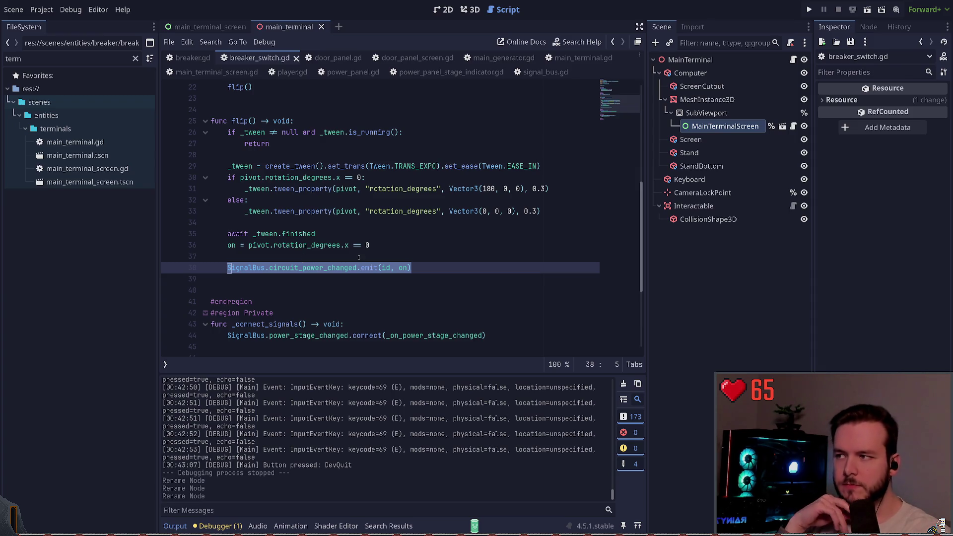
- Select the interact function name on line 21 of breaker_switch.gd
scroll(354, 255, up, 2)
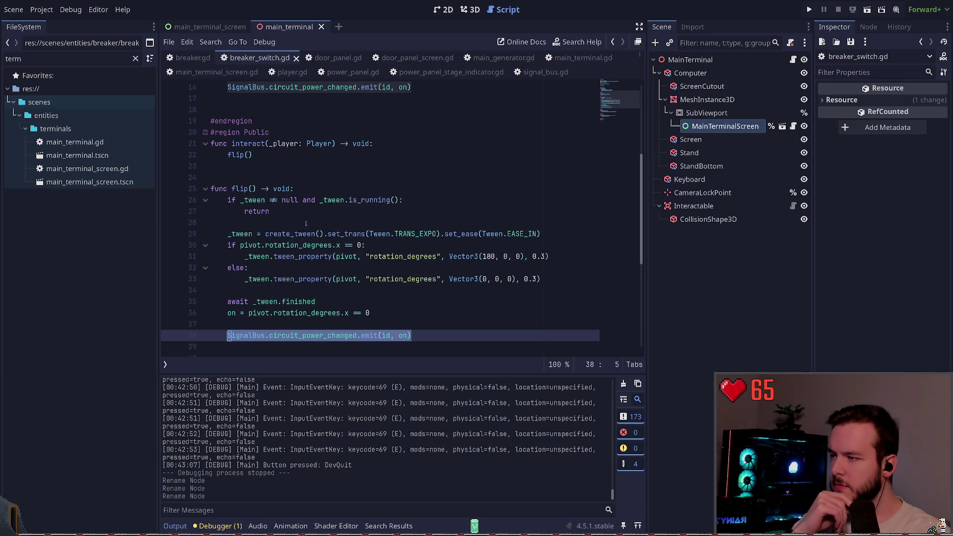
scroll(305, 223, up, 3)
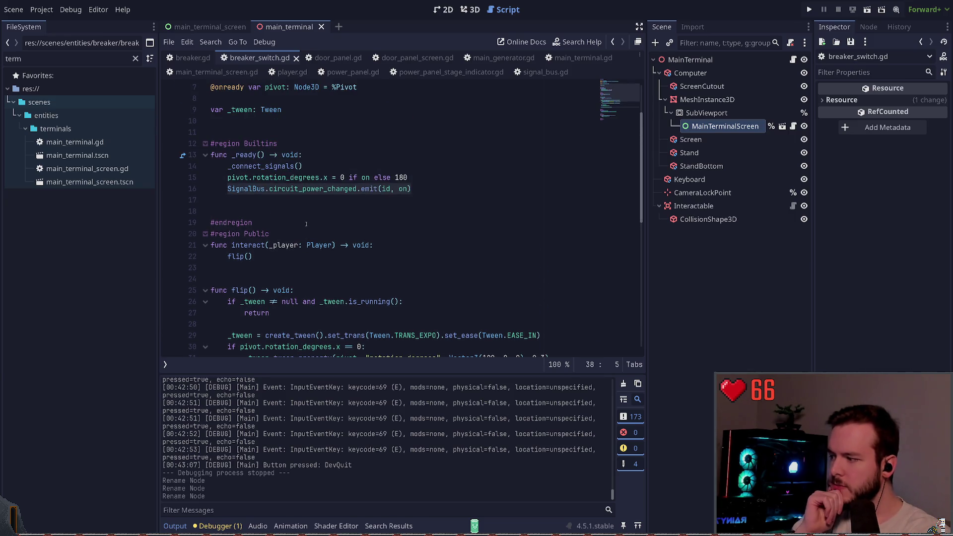
scroll(307, 222, up, 1)
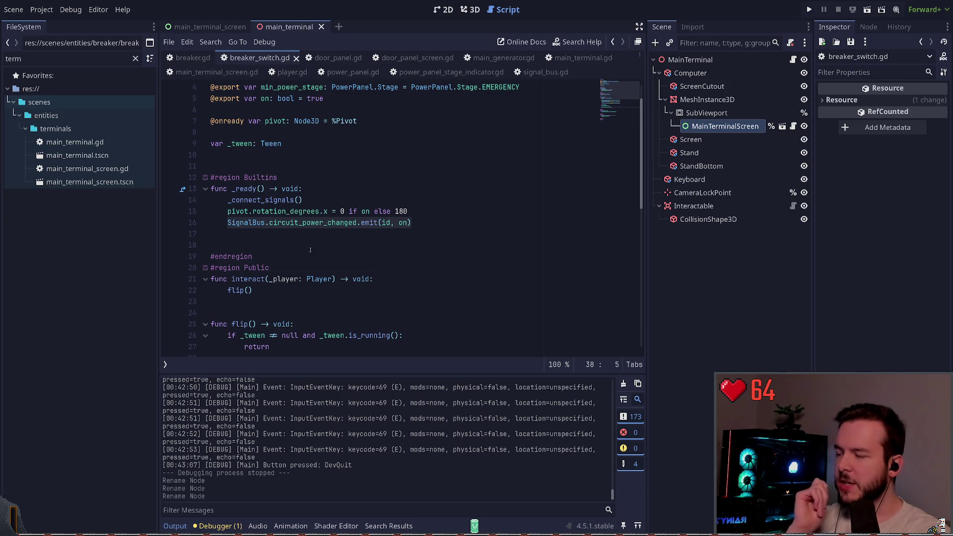
double_click(250, 279)
click(250, 278)
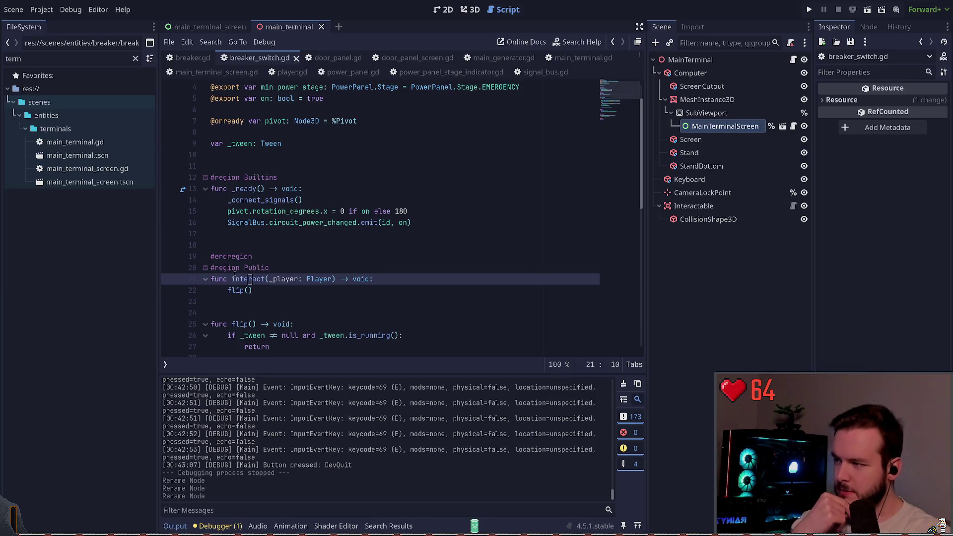
drag(232, 278, 268, 278)
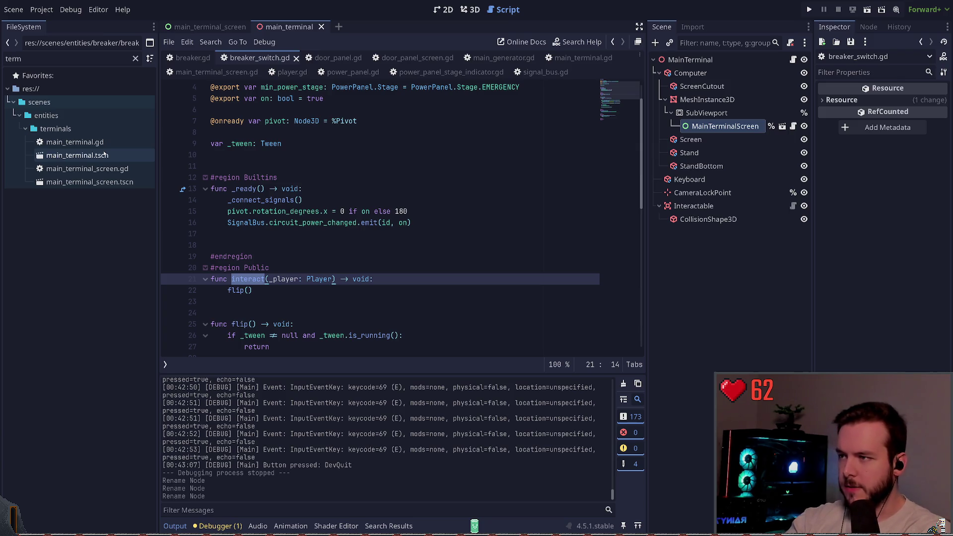
click(474, 10)
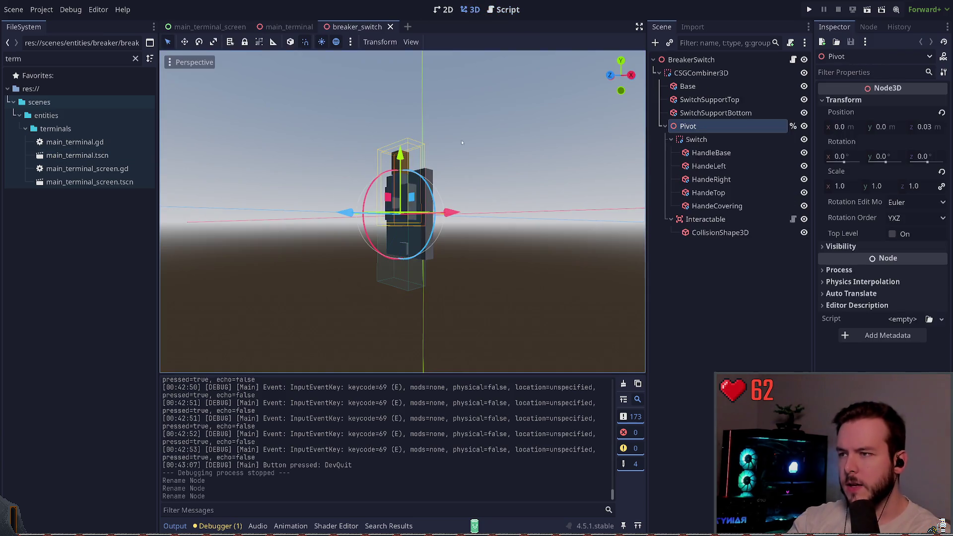
- Toggle the Interactable area's visibility off and on, then inspect Interactable and BreakerSwitch properties
scroll(403, 212, up, 5)
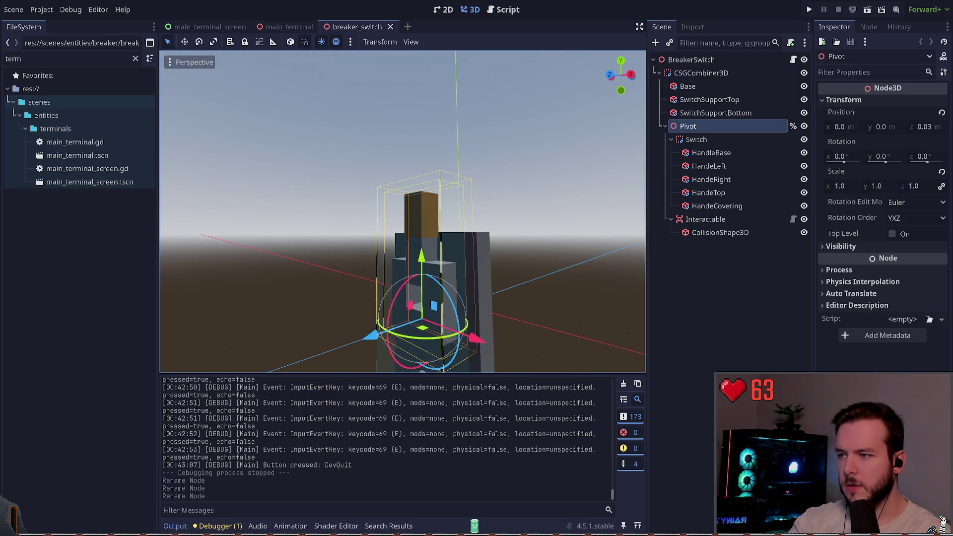
scroll(403, 212, down, 3)
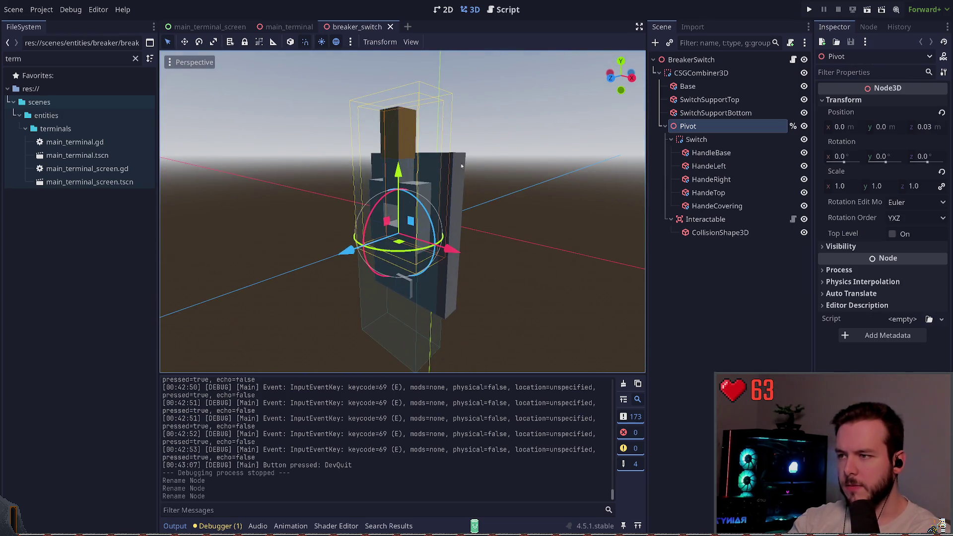
click(460, 244)
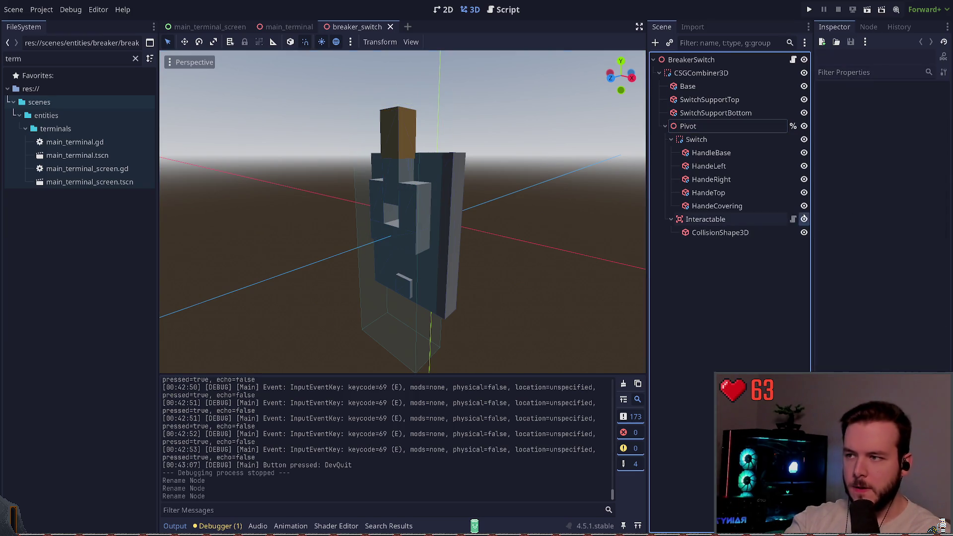
click(804, 220)
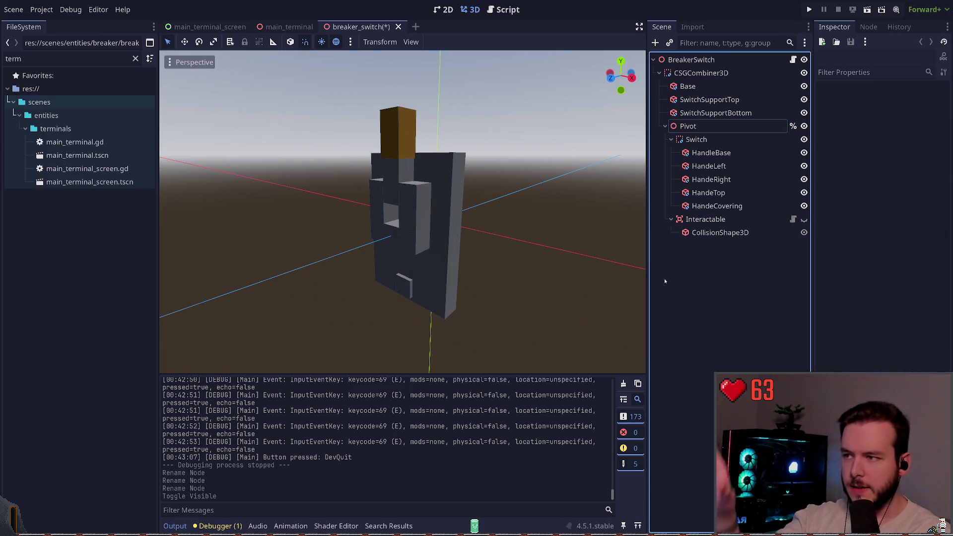
click(804, 220)
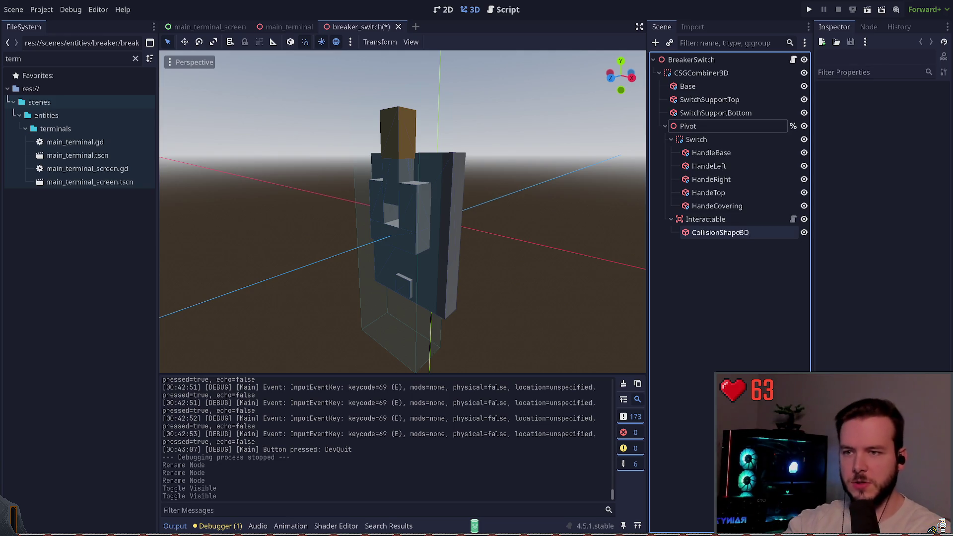
click(710, 220)
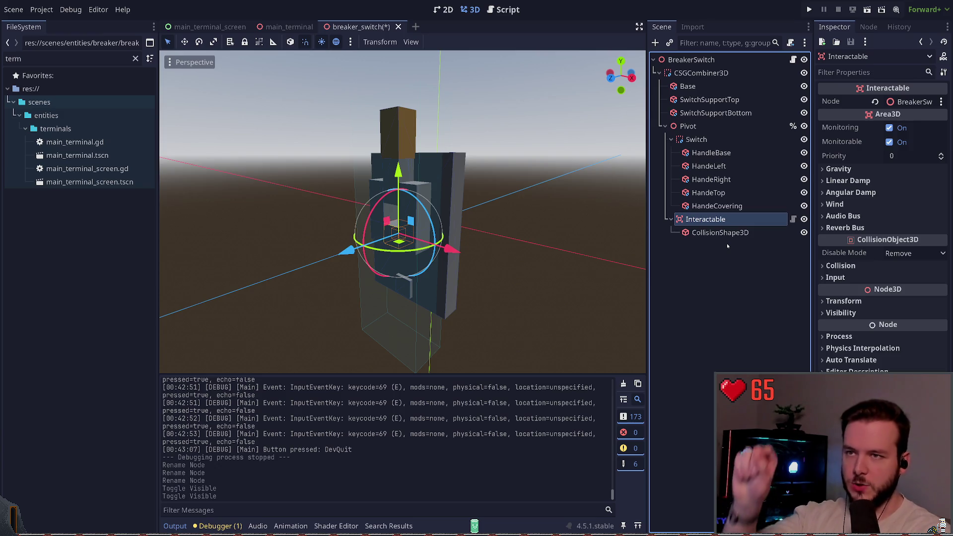
click(691, 59)
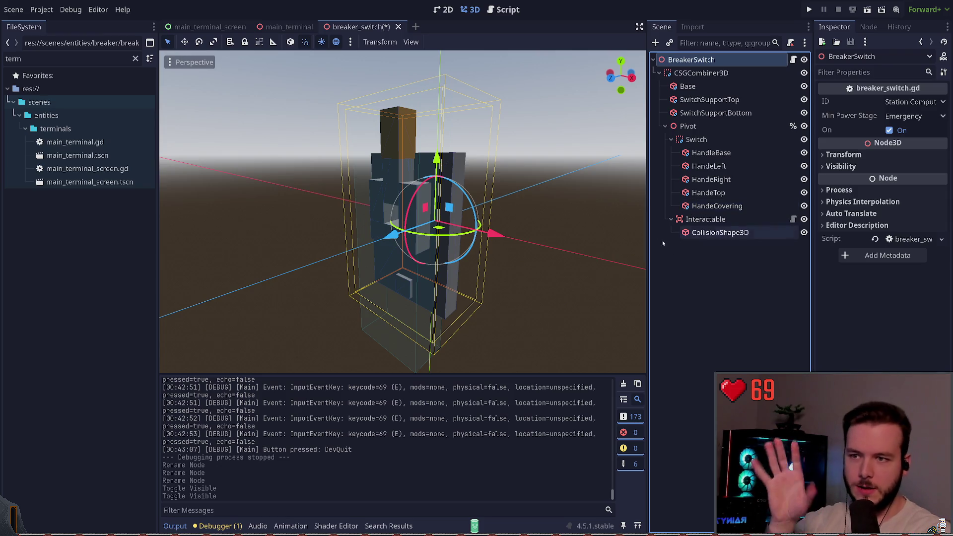
click(704, 254)
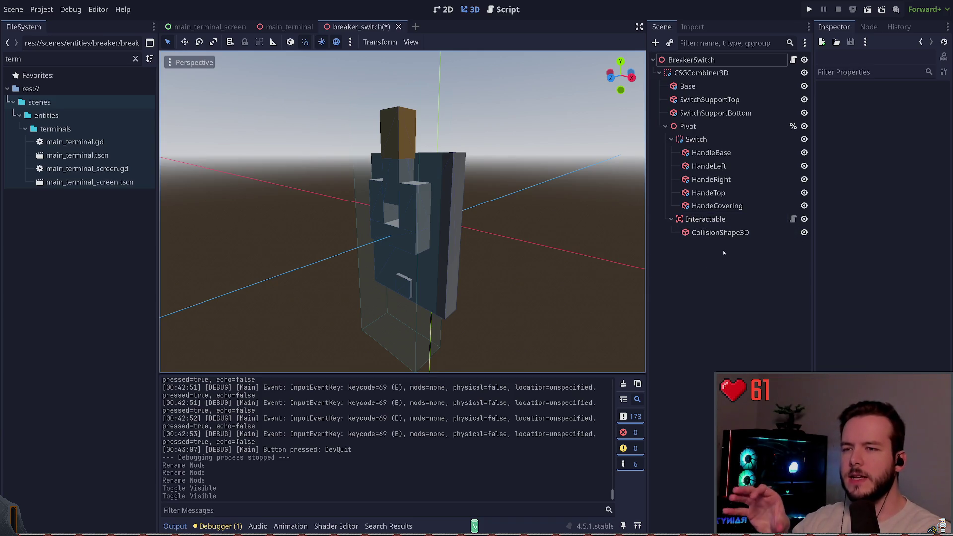
click(707, 220)
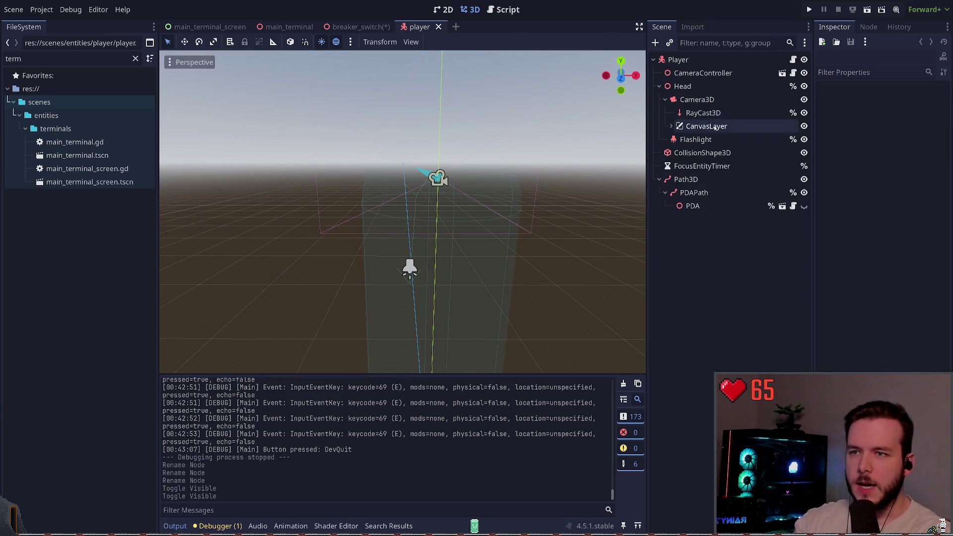
- Open player.gd and select the ray_cast_3d.get_collider() call in the focused_entity assignment
click(717, 115)
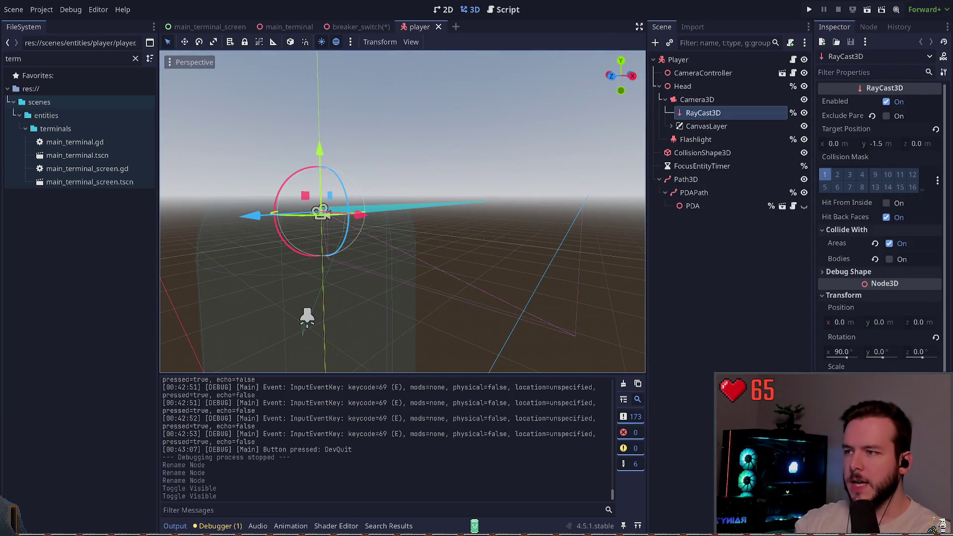
click(793, 60)
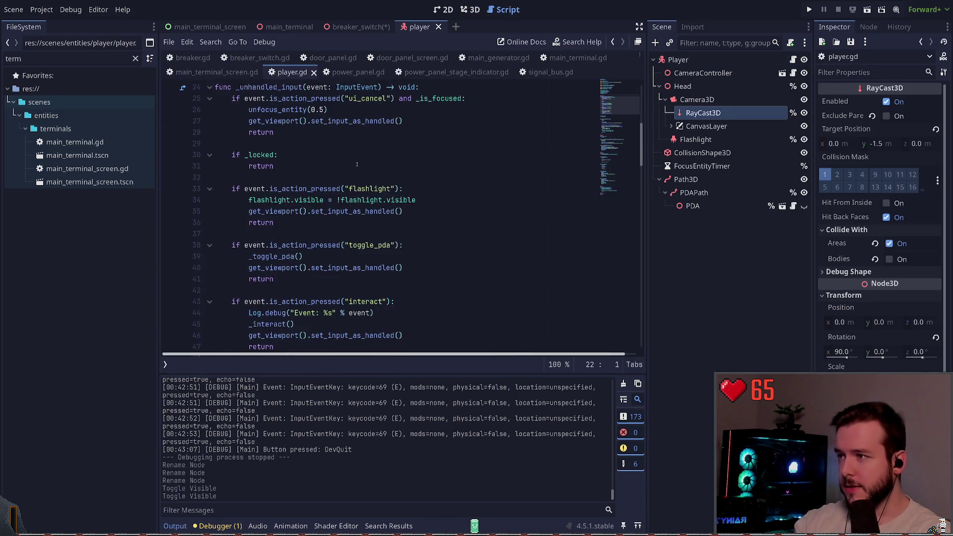
scroll(352, 163, down, 20)
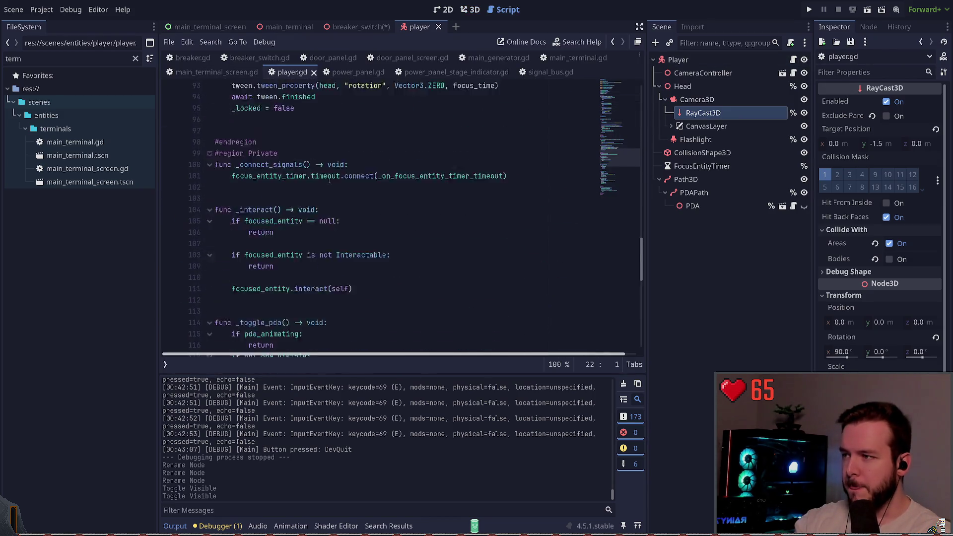
scroll(330, 177, down, 8)
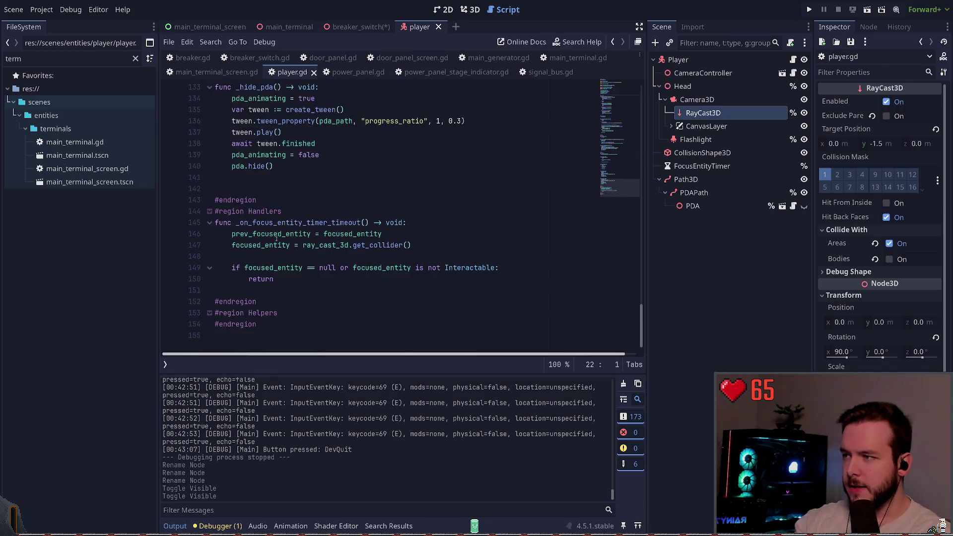
mouse_move(231, 245)
mouse_down()
mouse_move(422, 249)
mouse_move(250, 256)
mouse_move(521, 256)
mouse_up()
click(422, 245)
double_click(261, 245)
- Select the null or not-Interactable check on line 149
scroll(268, 278, up, 1)
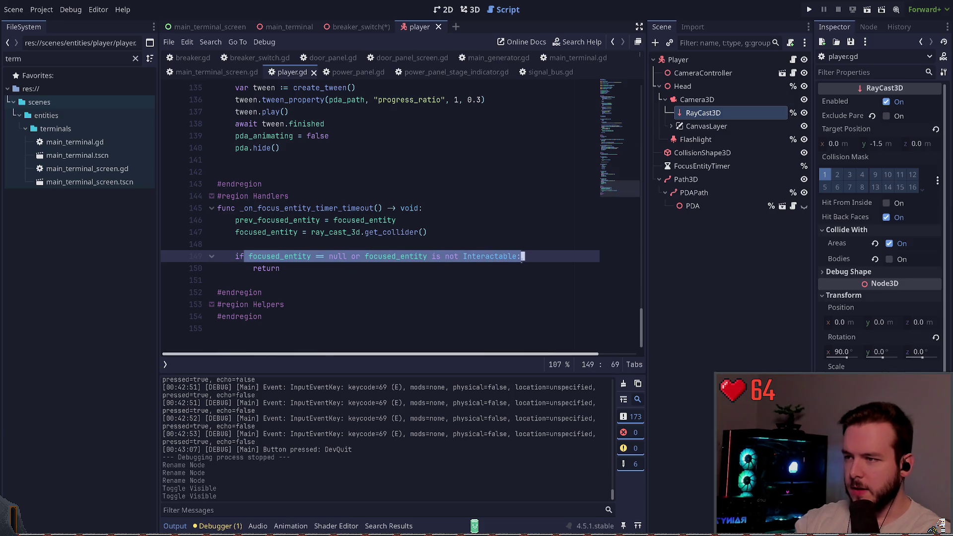
click(421, 256)
double_click(278, 257)
mouse_move(278, 256)
mouse_down()
mouse_move(397, 256)
mouse_move(322, 271)
mouse_move(235, 251)
mouse_up()
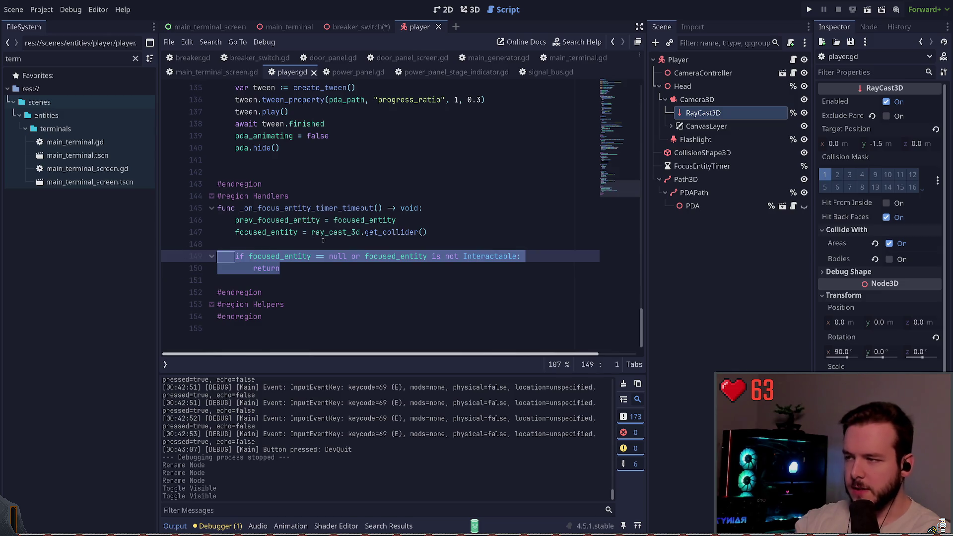
scroll(391, 205, up, 20)
scroll(391, 205, down, 9)
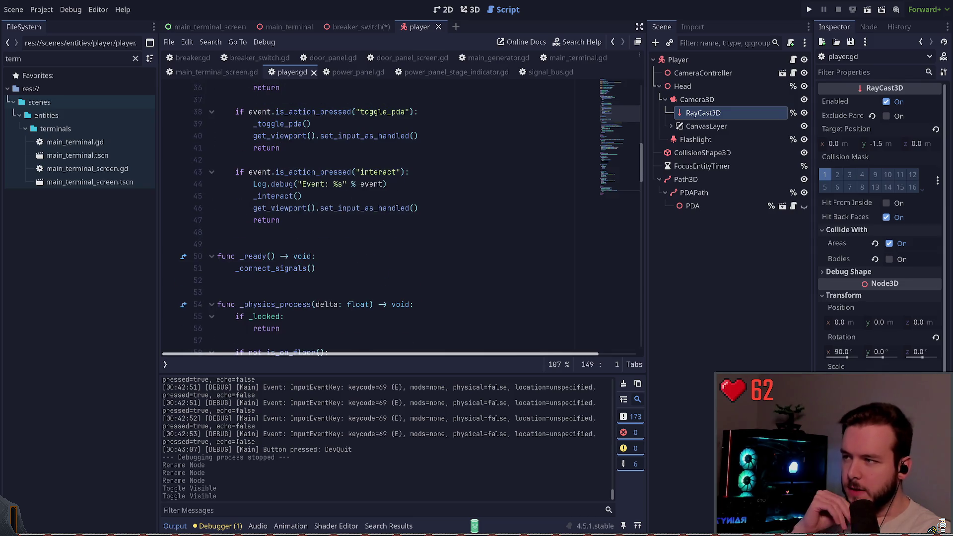
- Follow the _interact call on line 45 to the definition of focused_entity.interact(self)
click(372, 172)
drag(254, 196, 292, 196)
ctrl+click(293, 196)
click(254, 196)
scroll(353, 233, down, 2)
double_click(263, 184)
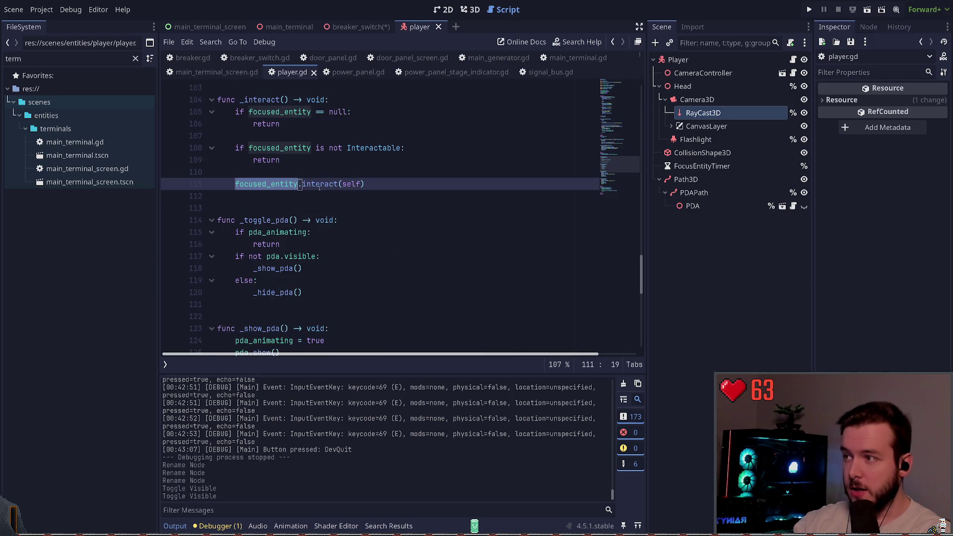
scroll(306, 192, up, 1)
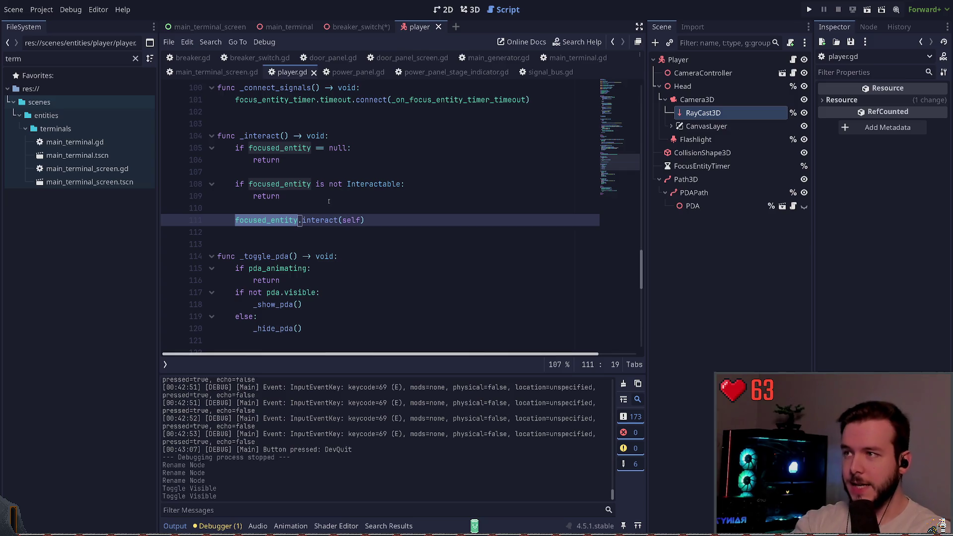
double_click(350, 220)
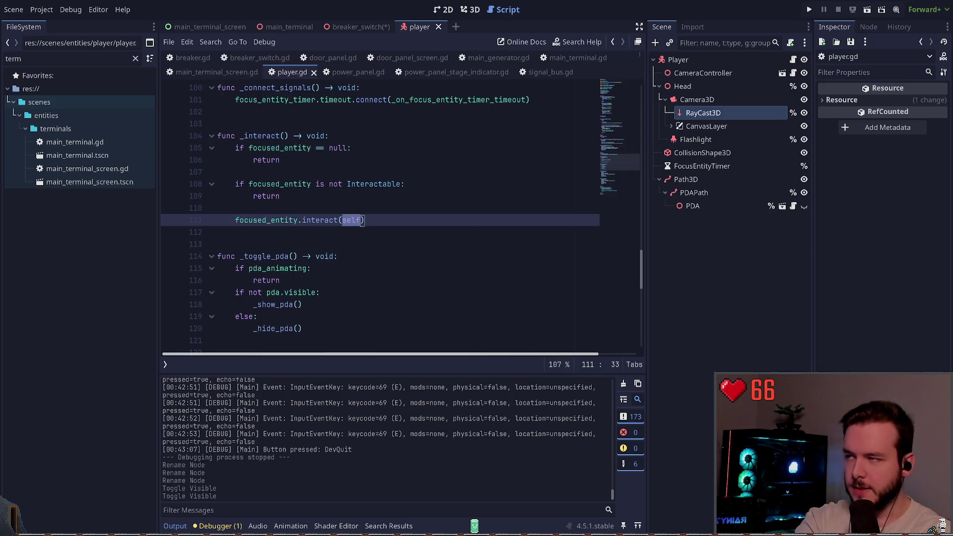
ctrl+click(317, 221)
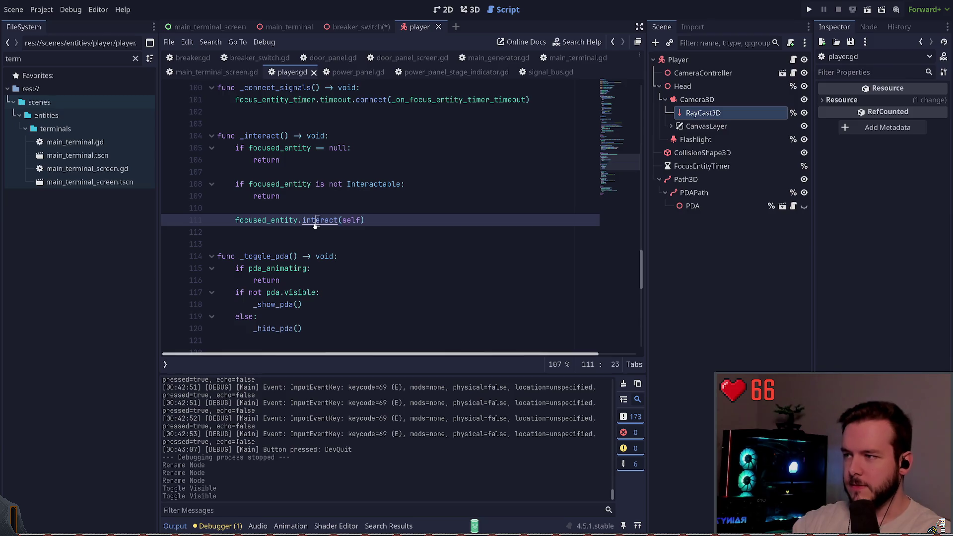
click(299, 197)
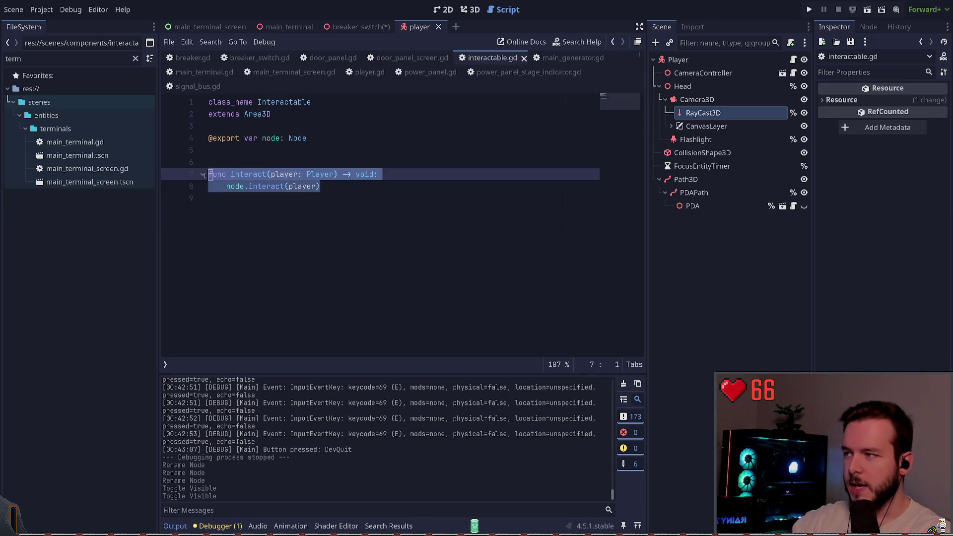
double_click(251, 174)
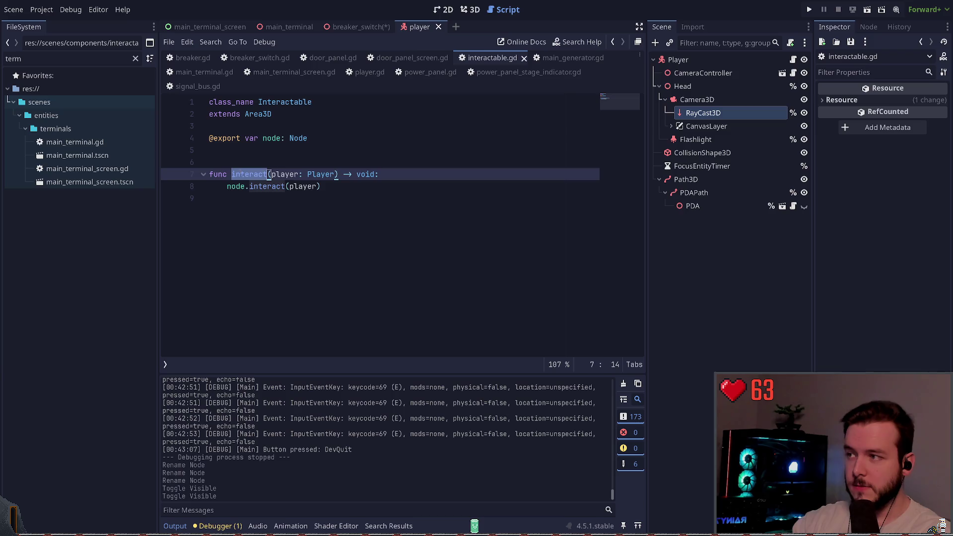
click(227, 187)
shift+click(325, 189)
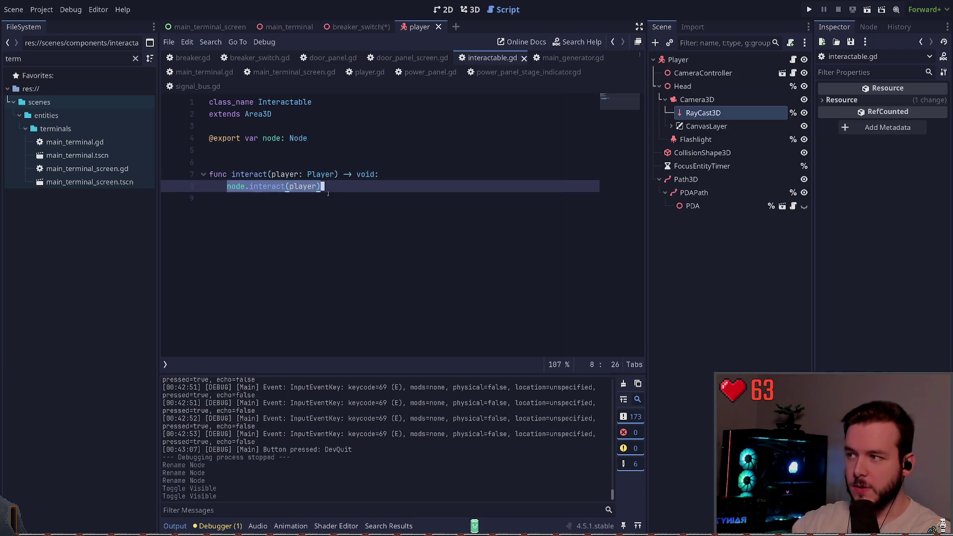
key(Right)
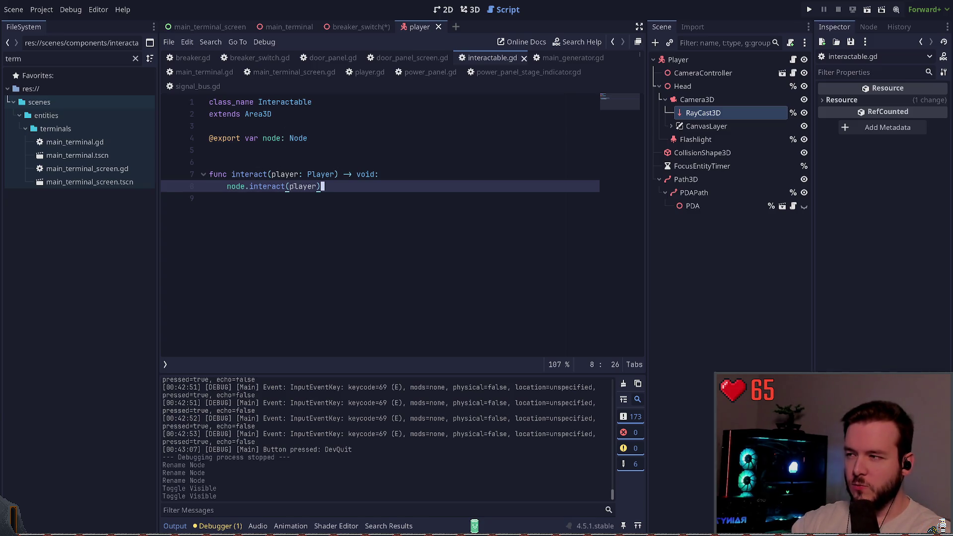
click(288, 114)
key(shift+Up)
key(shift+Home)
click(321, 187)
key(ctrl+shift+Home)
click(281, 157)
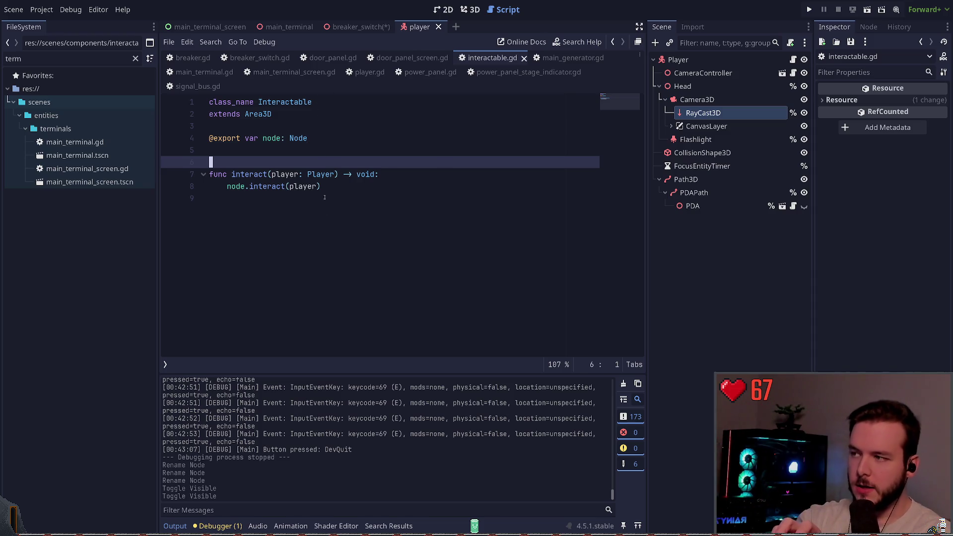
click(340, 188)
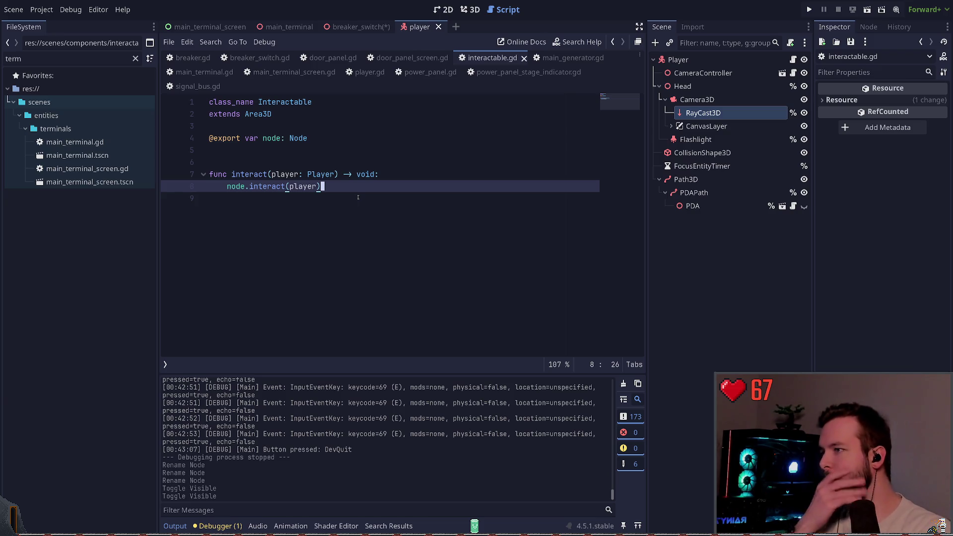
double_click(266, 114)
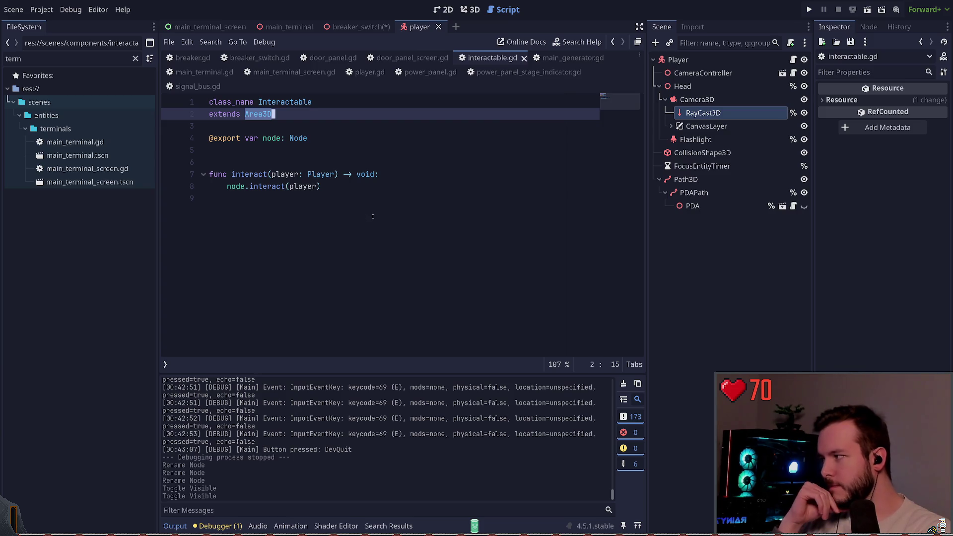
click(349, 197)
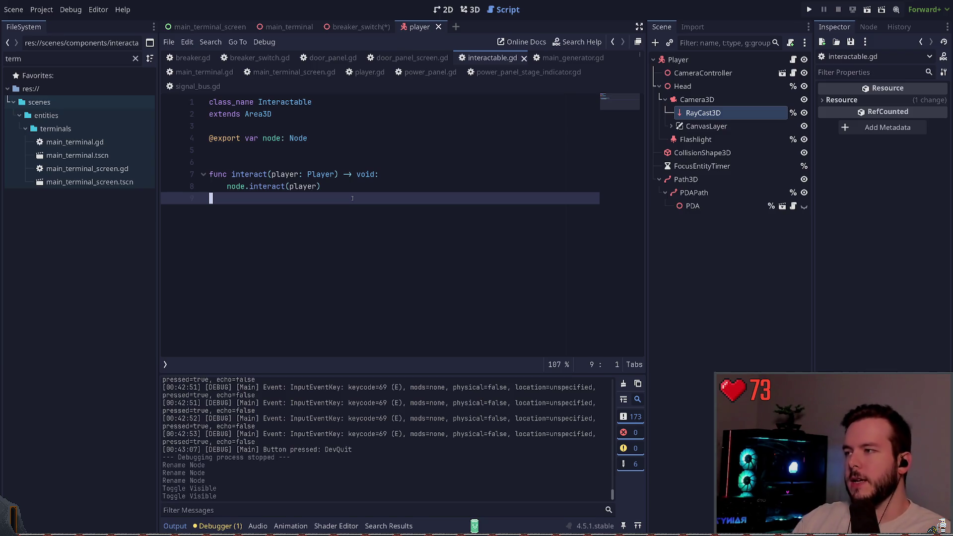
click(336, 115)
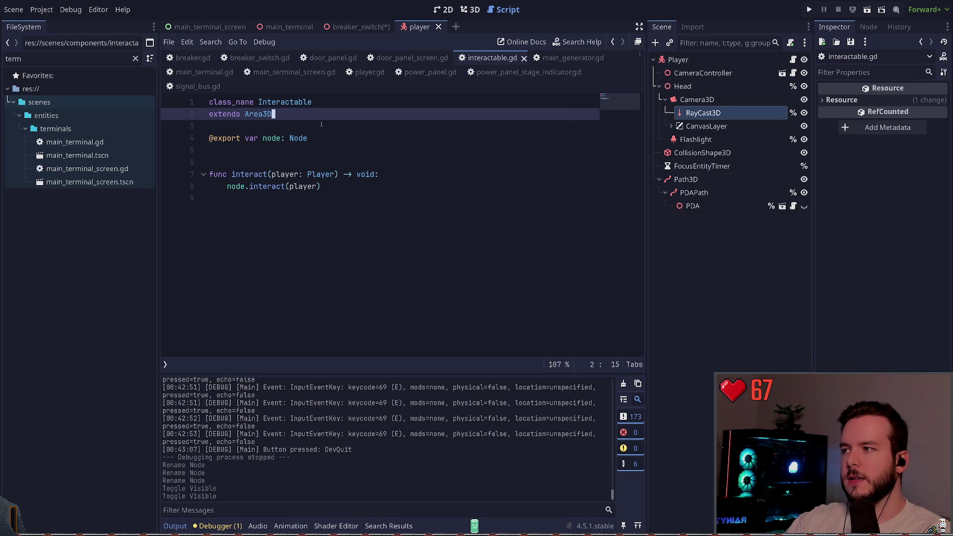
click(316, 127)
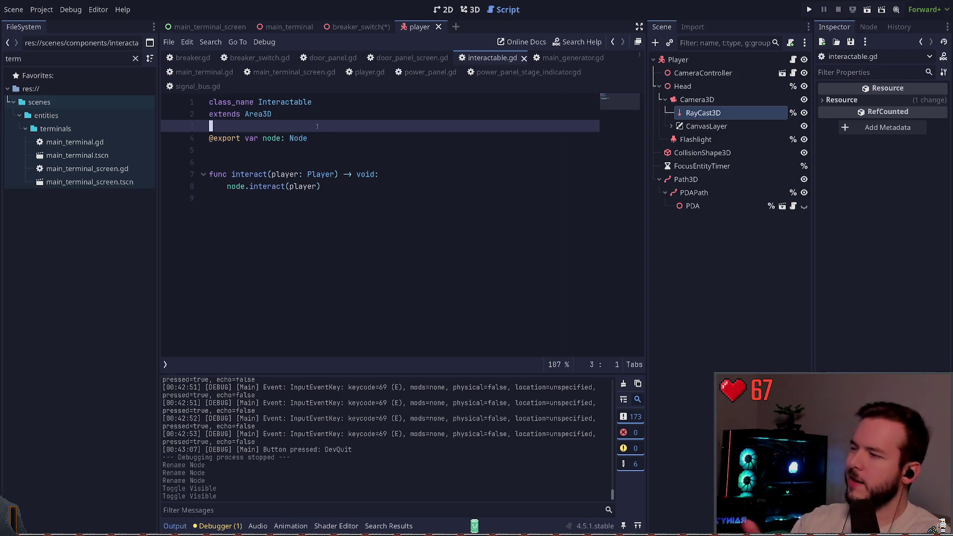
click(524, 58)
- Close the player scene and save the breaker_switch scene
click(439, 27)
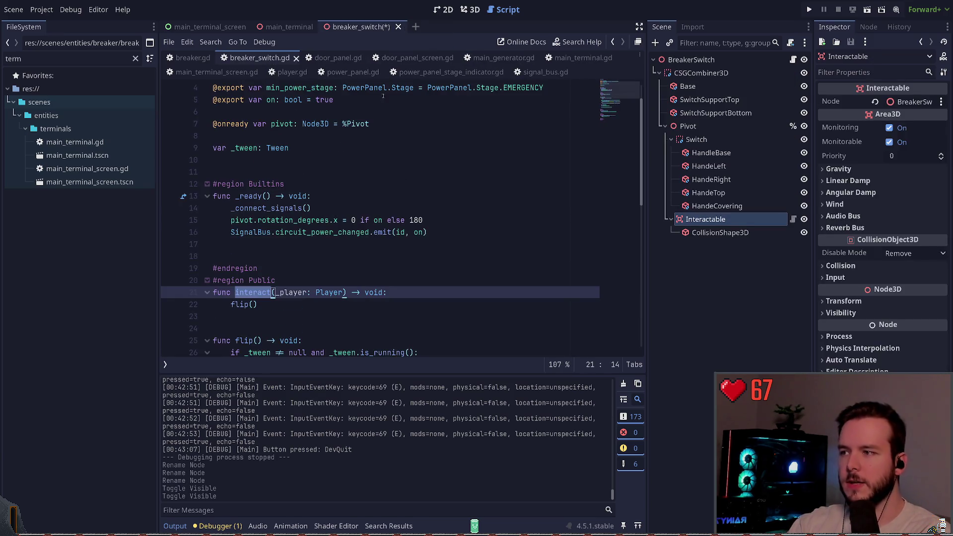
click(293, 148)
key(ctrl+s)
click(679, 269)
click(706, 219)
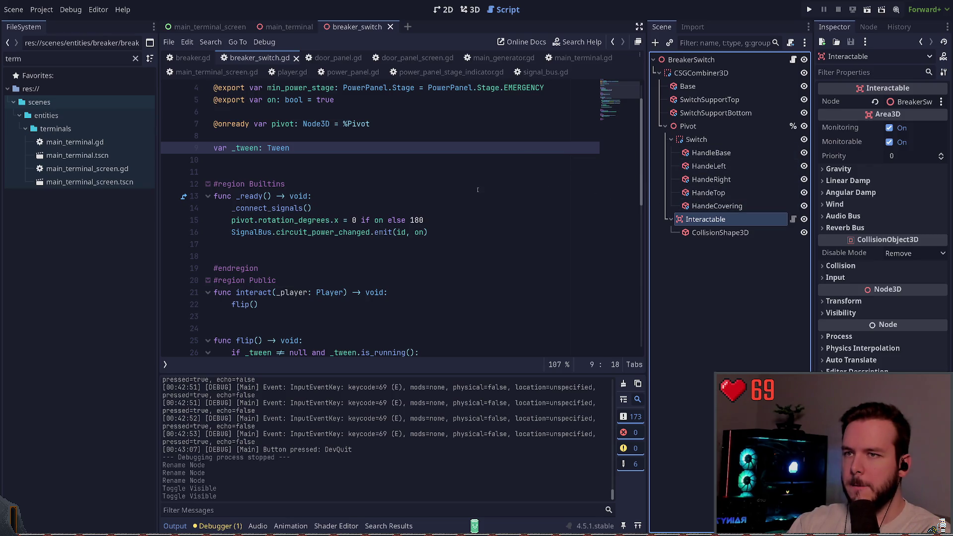
- Add an Area3D node under BreakerSwitch, then delete it again
click(469, 10)
click(695, 60)
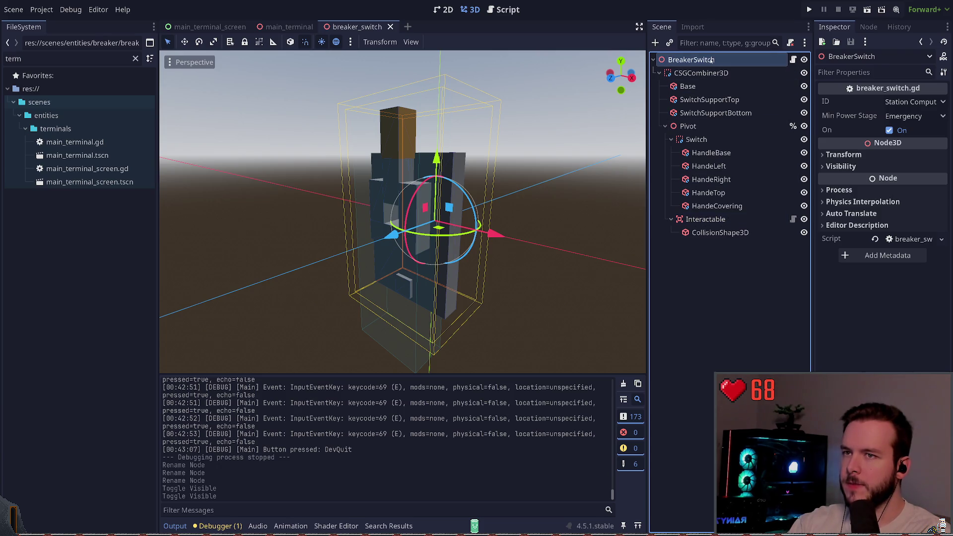
key(ctrl+a)
text(area3)
key(Return)
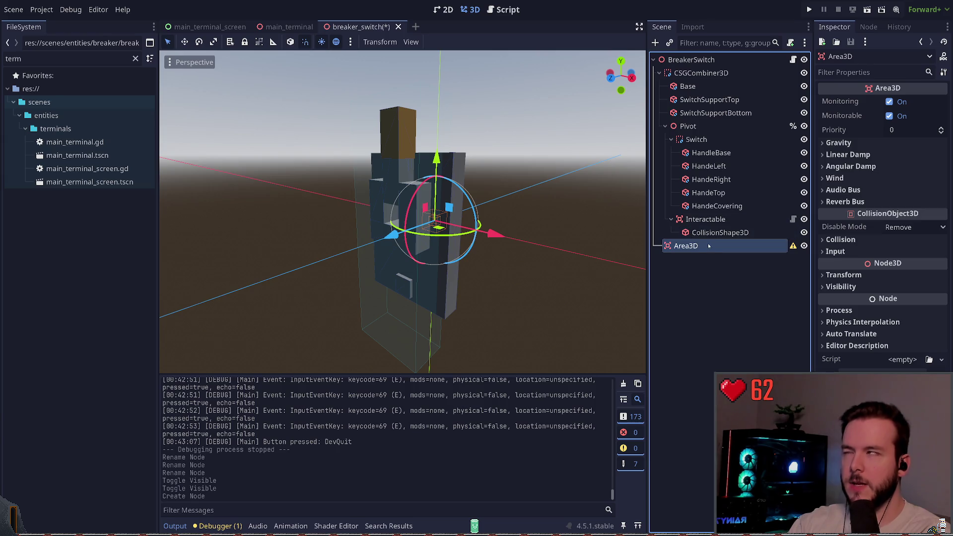
click(692, 60)
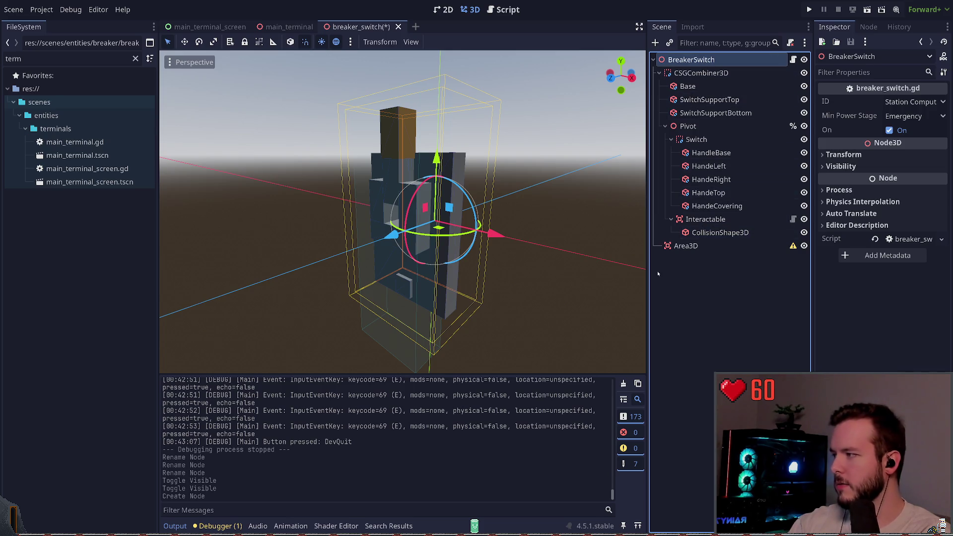
click(657, 333)
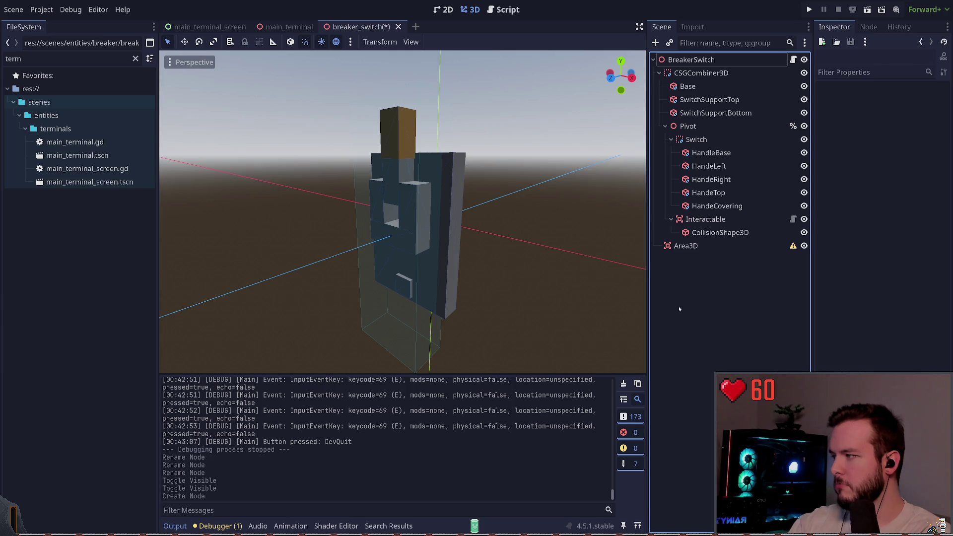
click(687, 249)
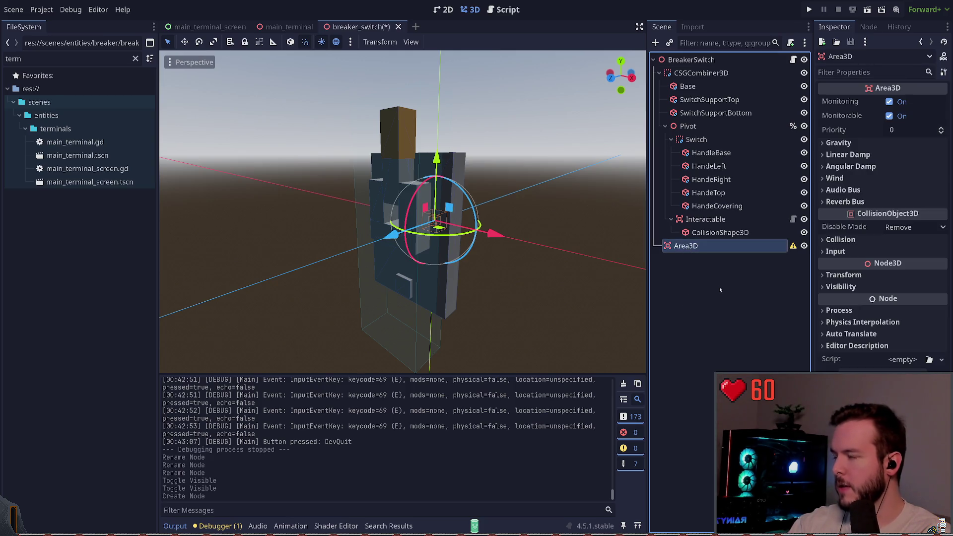
key(Delete)
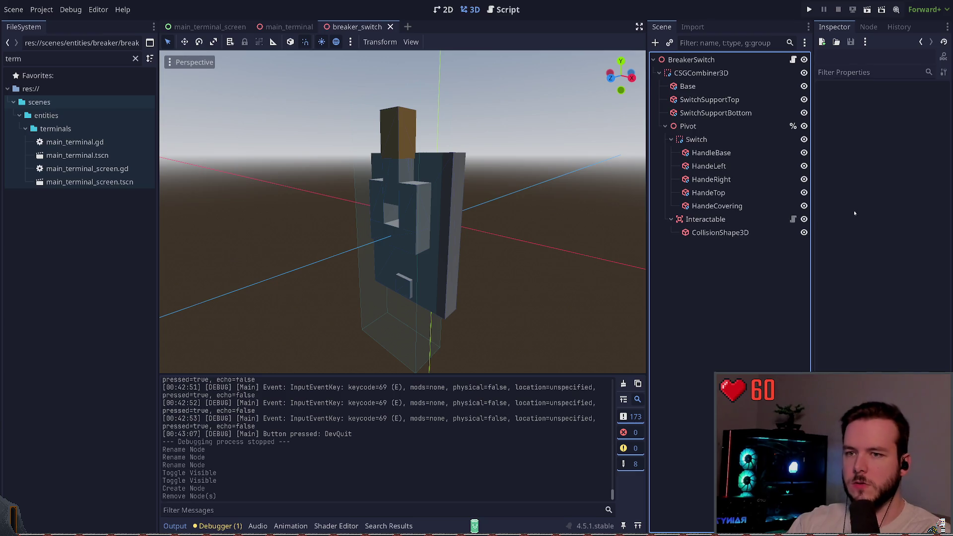
- Open the Interactable node's script and start a new line below node.interact(player)
click(793, 219)
click(342, 209)
click(345, 187)
key(Return)
- Type a trial 'owner' line in interactable.gd, then close it without saving
text(owner)
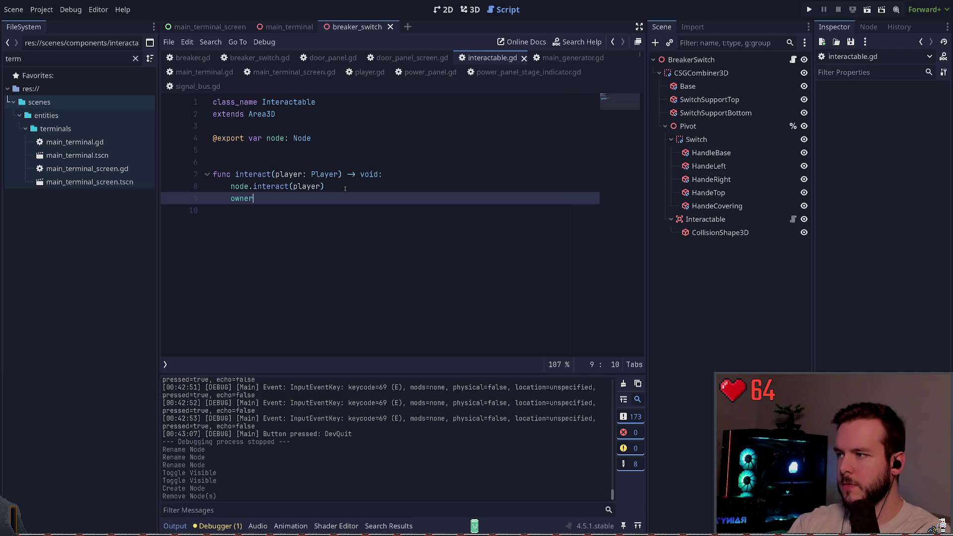
key(Escape)
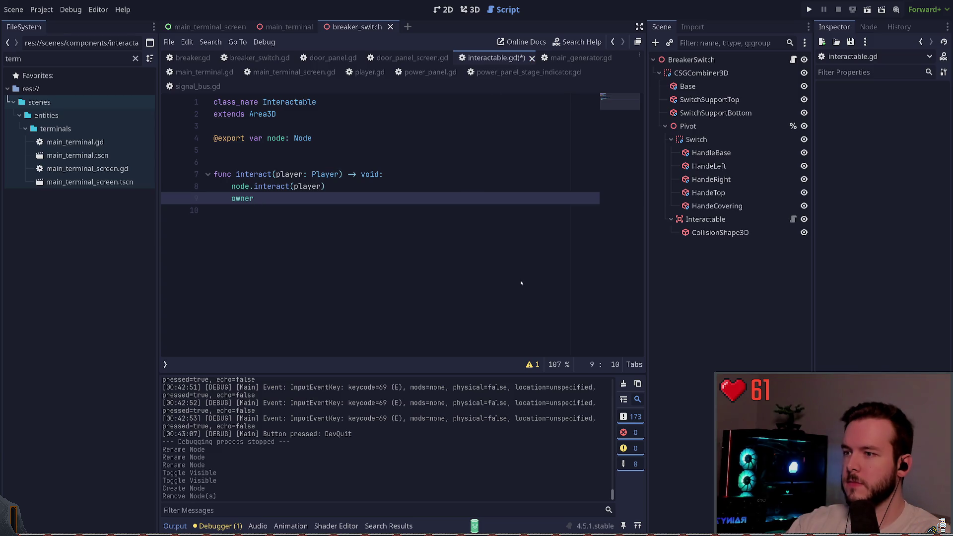
key(ctrl+w)
click(723, 220)
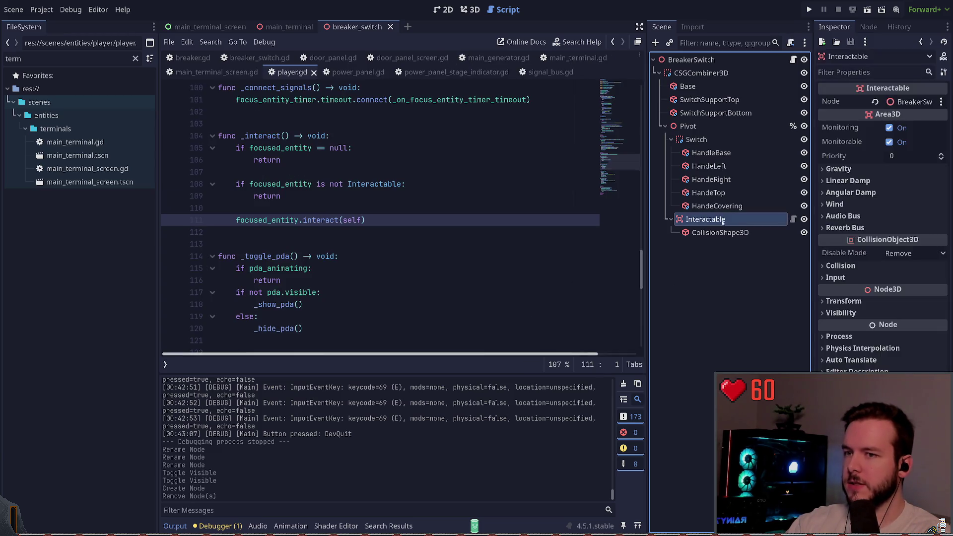
- Restore the accidentally deleted Interactable node and save the breaker_switch scene
key(Delete)
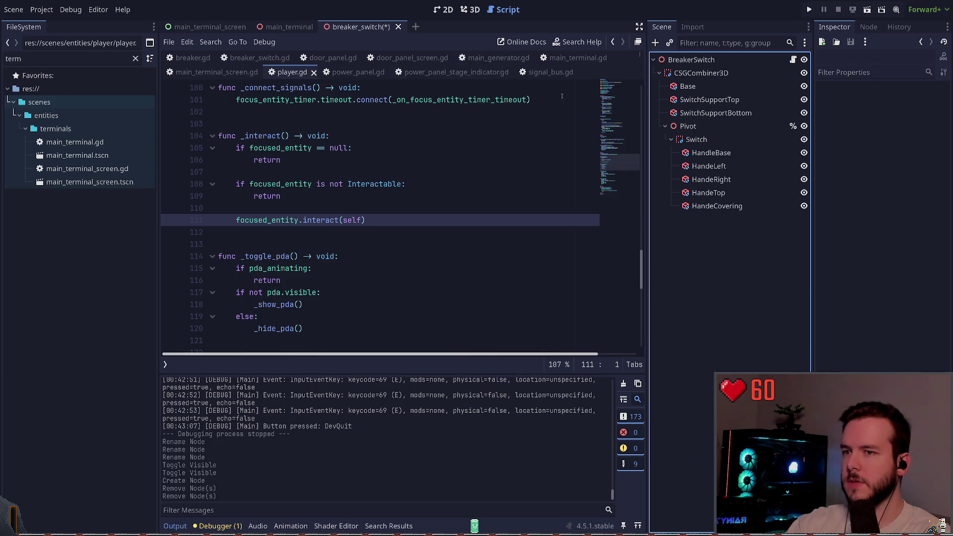
key(ctrl+z)
click(470, 10)
click(715, 206)
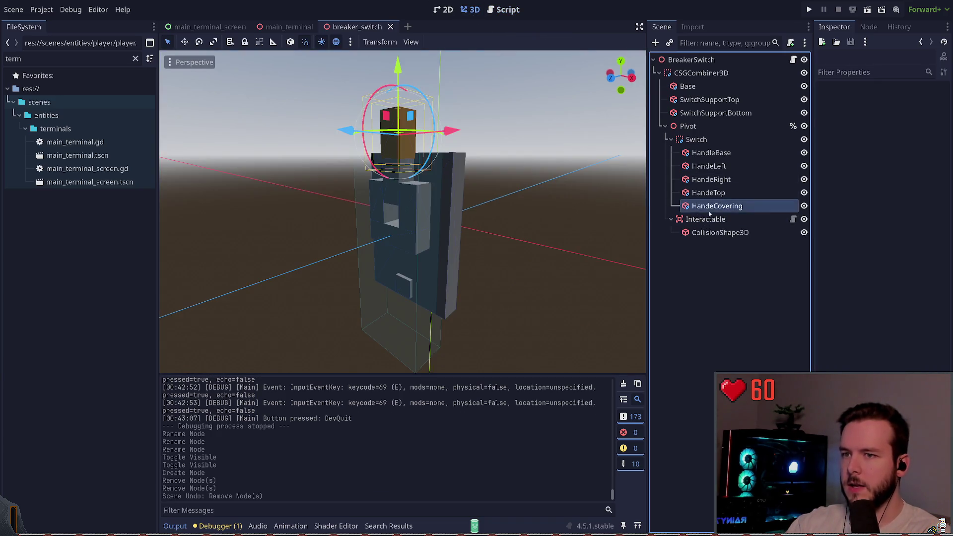
click(713, 220)
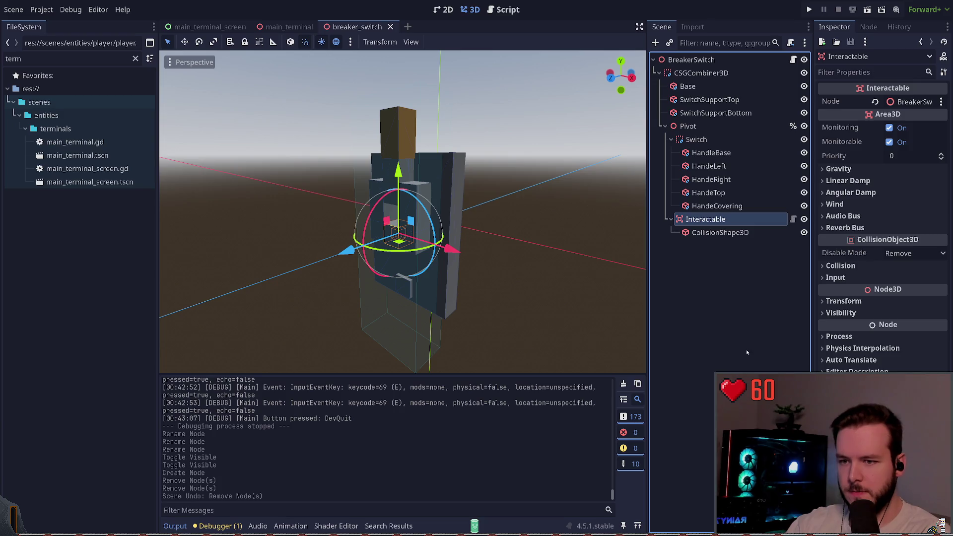
key(ctrl+s)
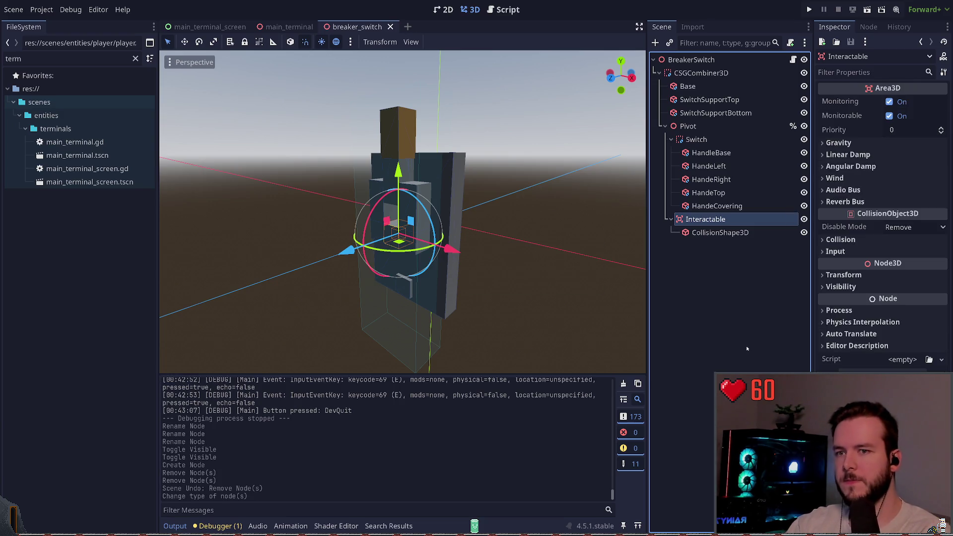
- Rename the Interactable node to Area3D and save the scene
click(733, 259)
click(721, 233)
click(715, 224)
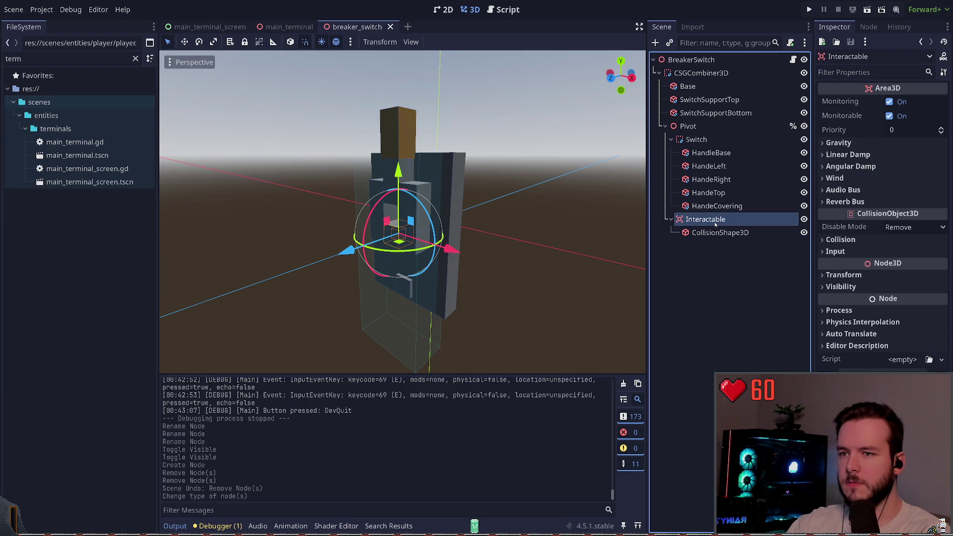
key(F2)
text(Area3D)
key(Return)
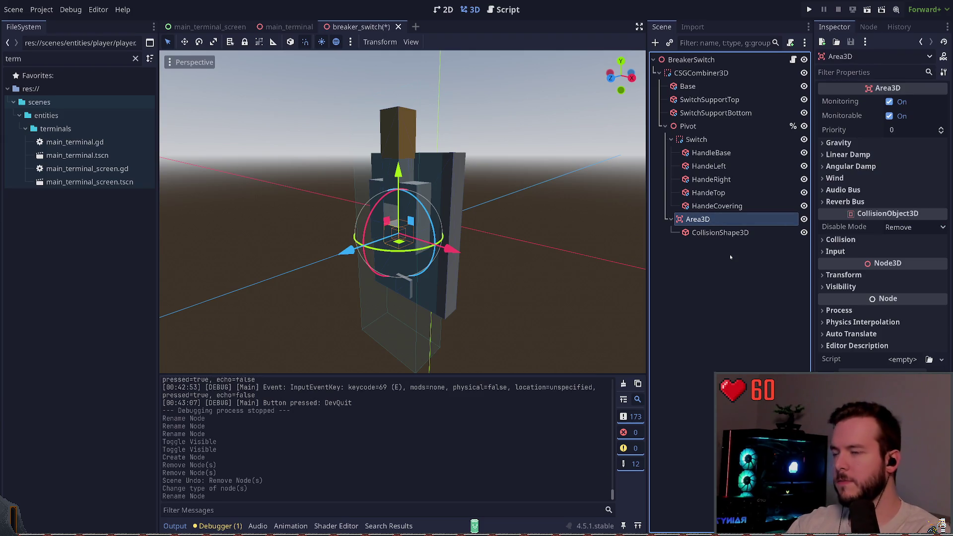
key(ctrl+s)
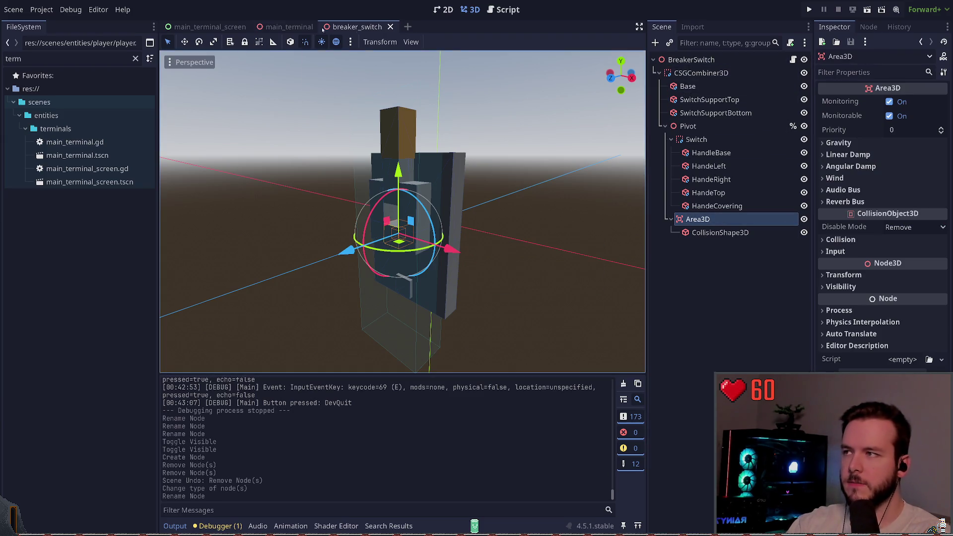
click(289, 27)
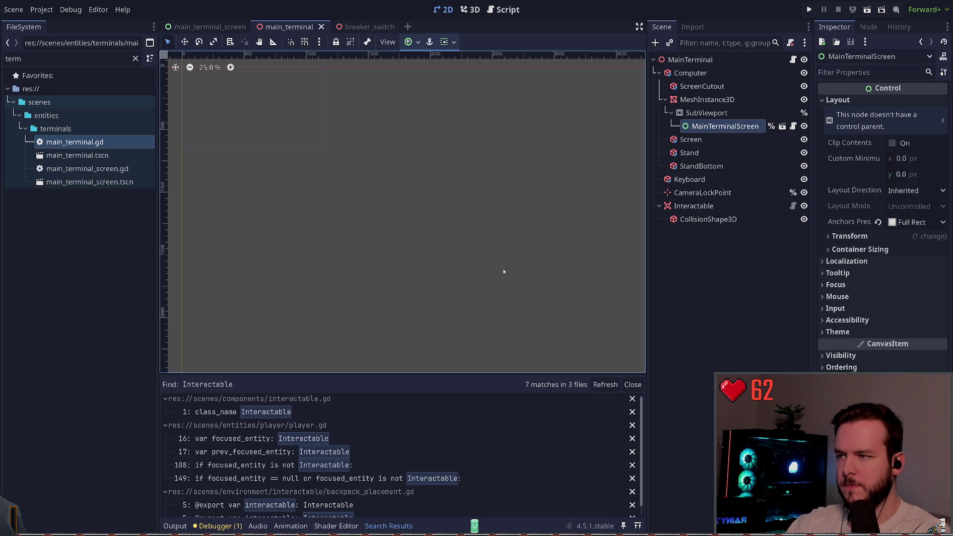
- Place the caret after the null check in player.gd's _interact guard
click(304, 468)
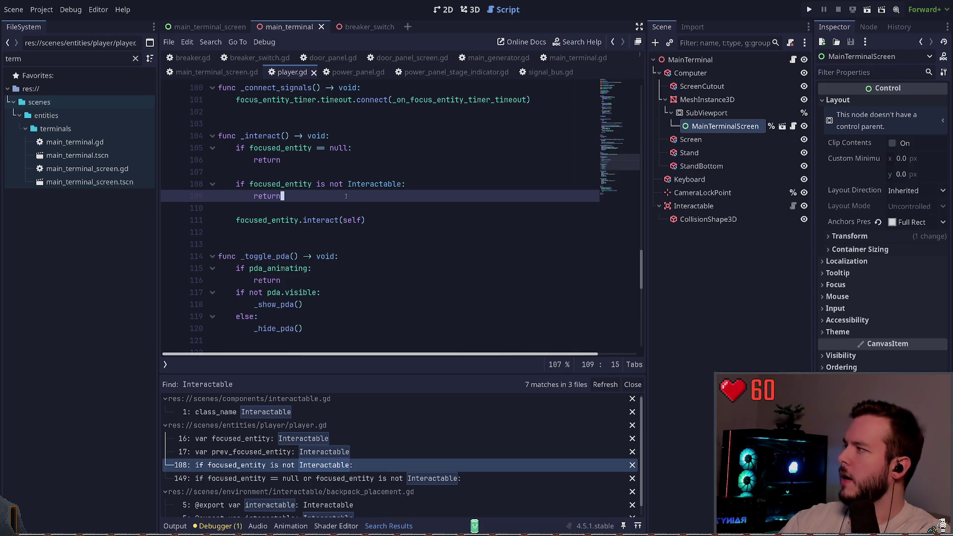
key(Up)
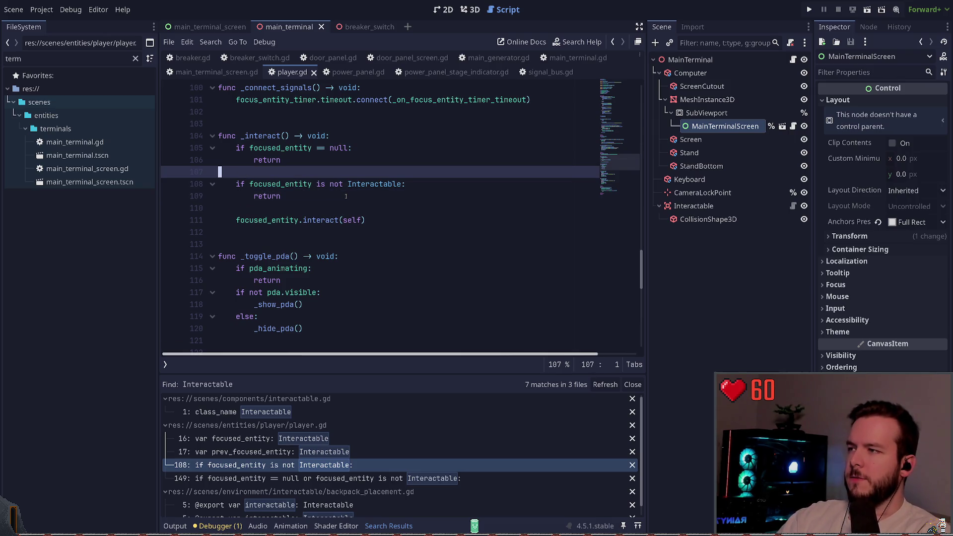
key(Down)
key(Up)
key(Up)
key(Up)
scroll(346, 196, up, 1)
key(ctrl+Right)
key(ctrl+Right)
key(ctrl+Right)
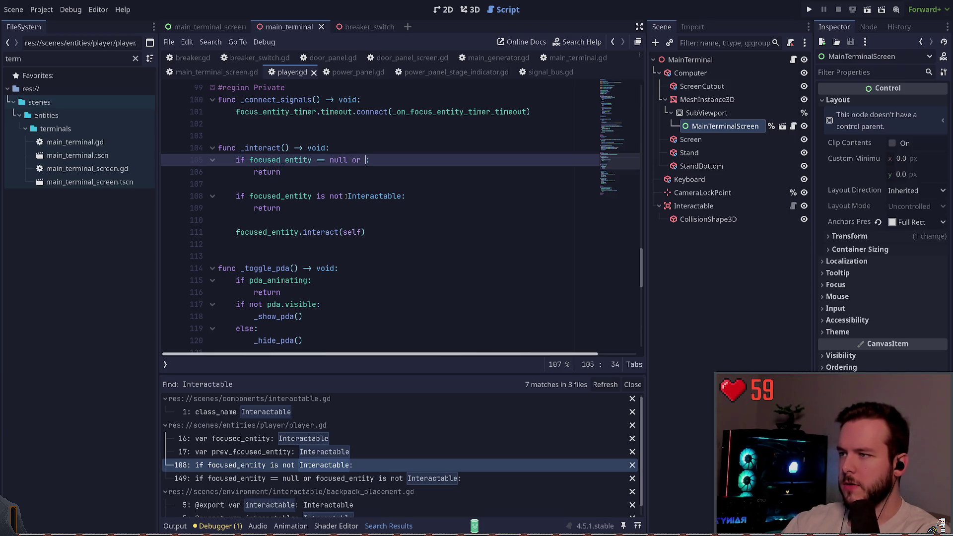
- Extend the guard with 'or not focused_entity.owner.has_method("interact")'
text(focused_entity.owner.)
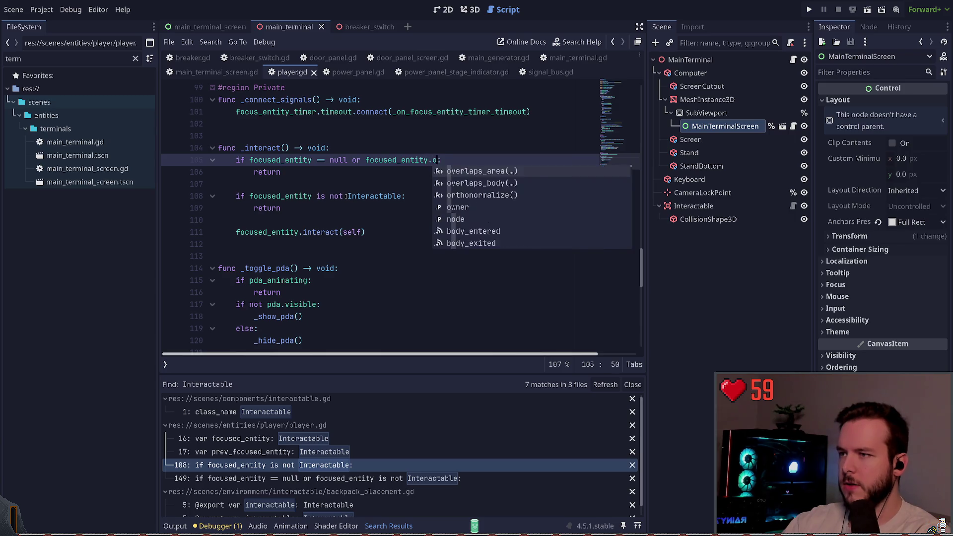
text(has)
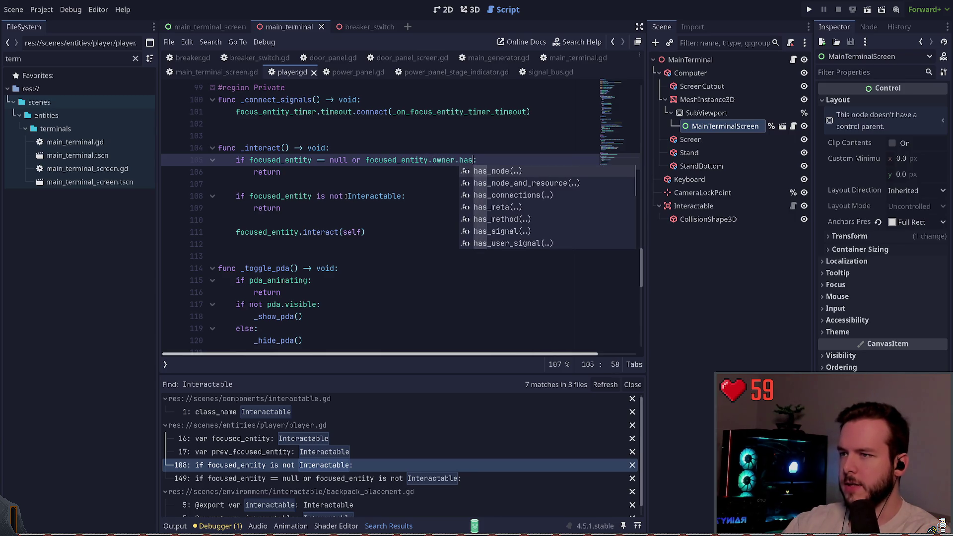
text(_me)
key(Down)
key(Return)
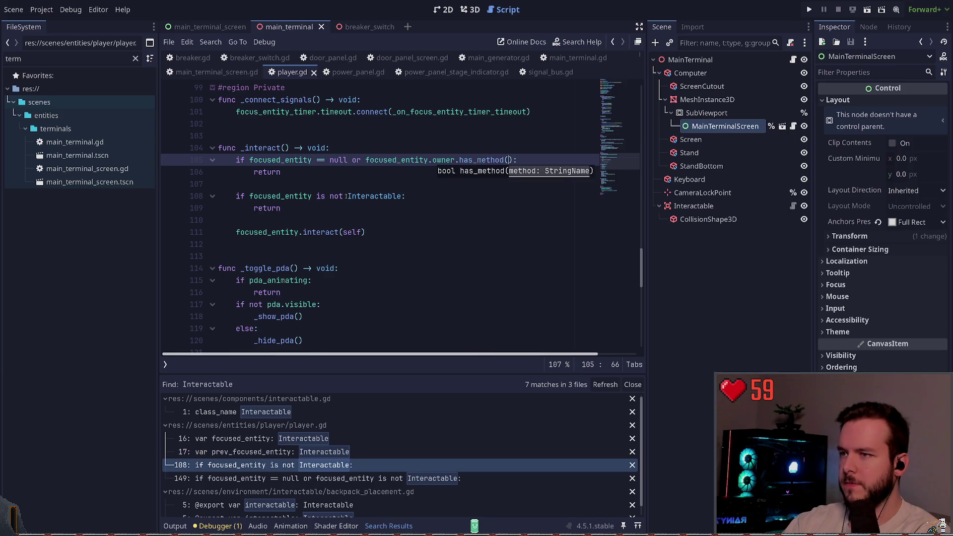
text("interact)
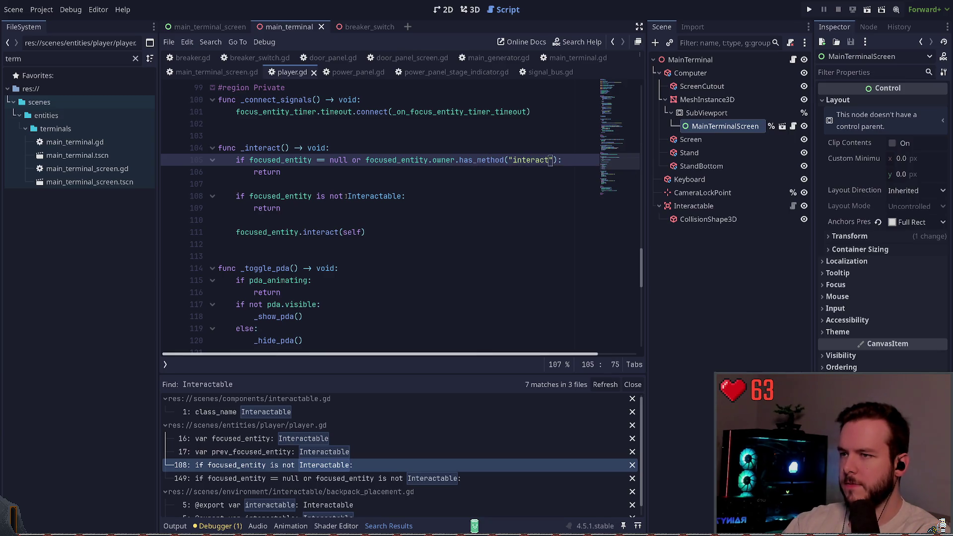
key(ctrl+Left)
key(ctrl+Left)
key(ctrl+Right)
text(not)
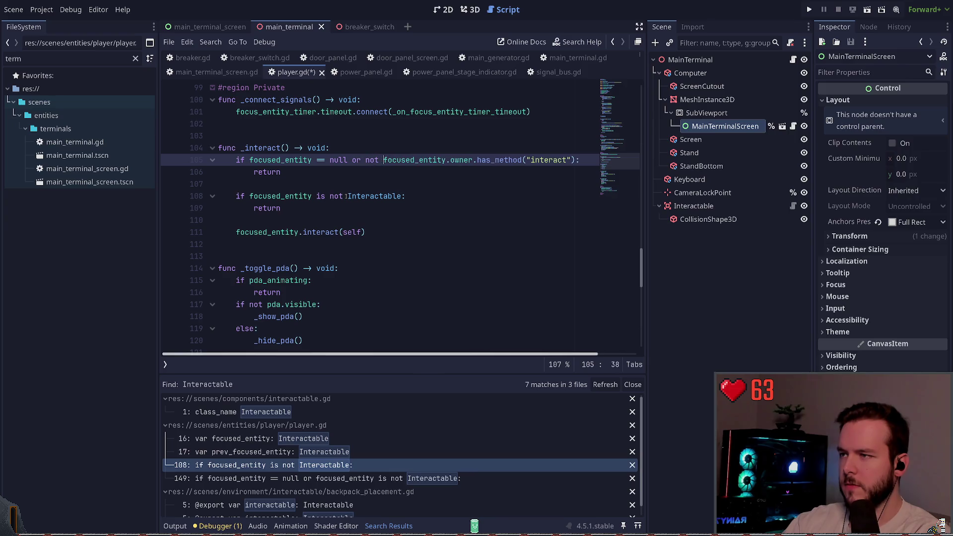
- Delete the old 'is not Interactable' check block and save player.gd
key(Down)
key(Down)
key(shift+Down)
key(shift+Down)
key(shift+Down)
key(Delete)
key(ctrl+s)
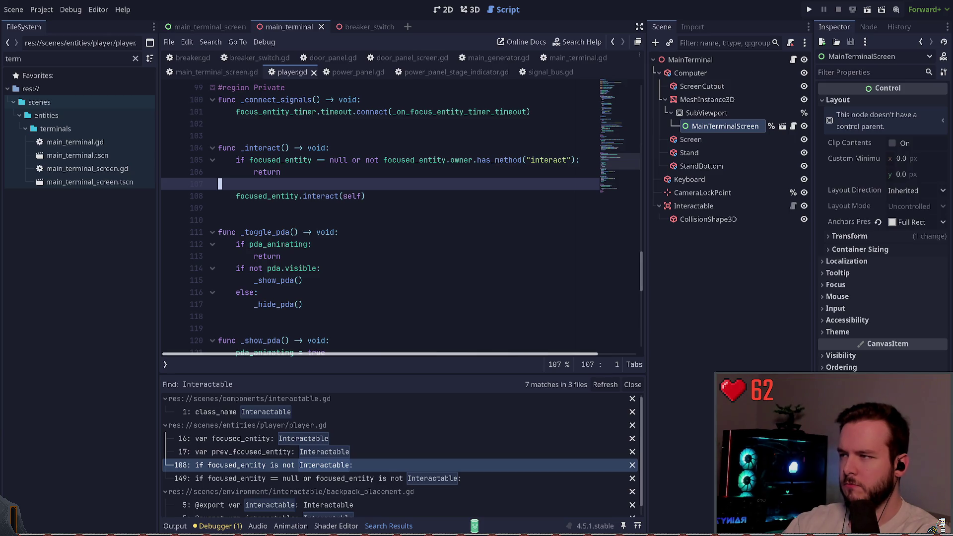
- Rewrite the focus timer check as 'focused_entity is not Interactable:' and select it with its return
scroll(347, 178, down, 3)
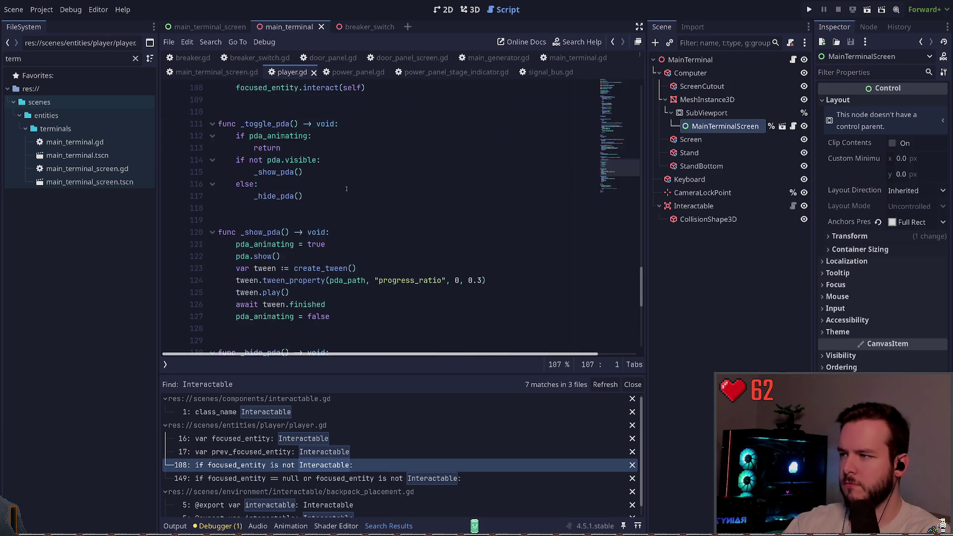
scroll(347, 178, down, 8)
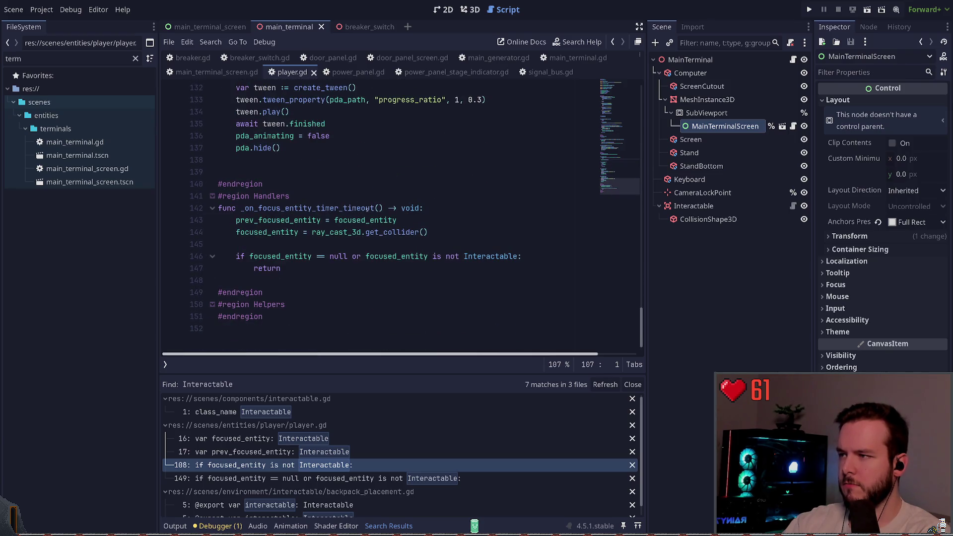
click(359, 209)
click(383, 232)
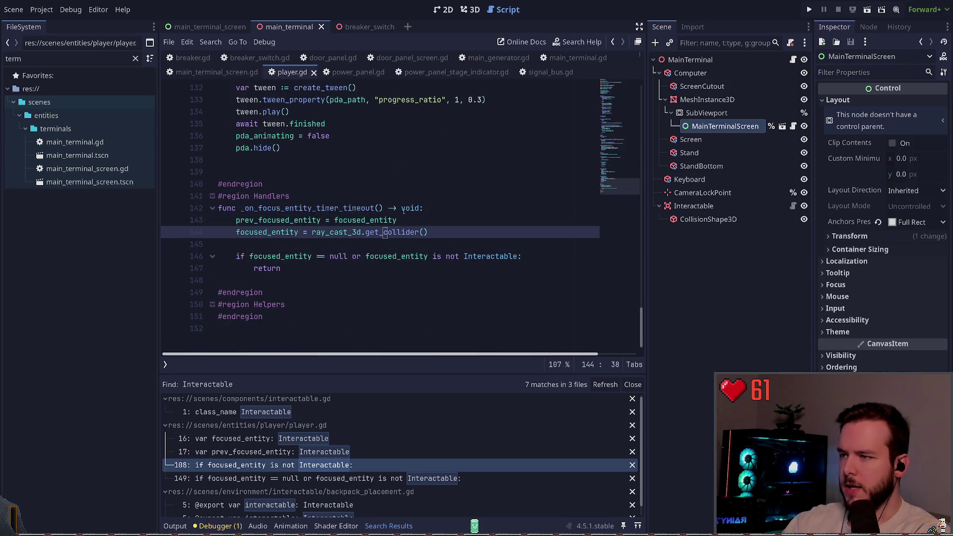
key(Down)
key(Down)
key(shift+End)
key(Delete)
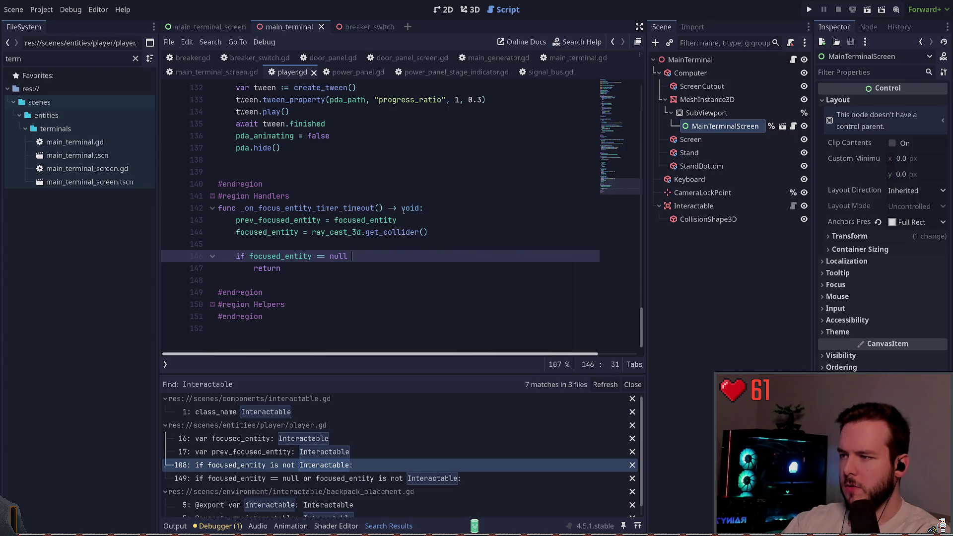
text(or focused_entity is not Interactable:)
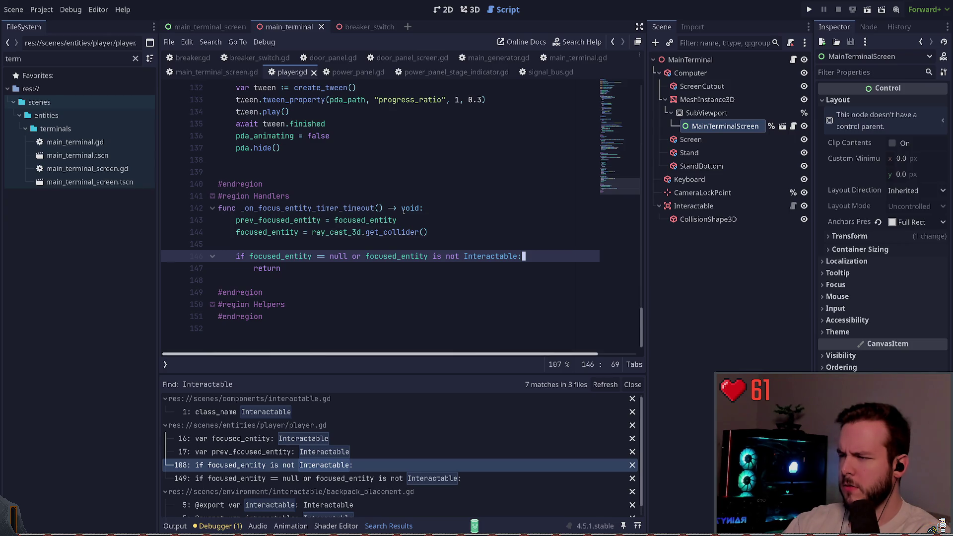
key(Down)
key(End)
key(shift+Up)
key(shift+Home)
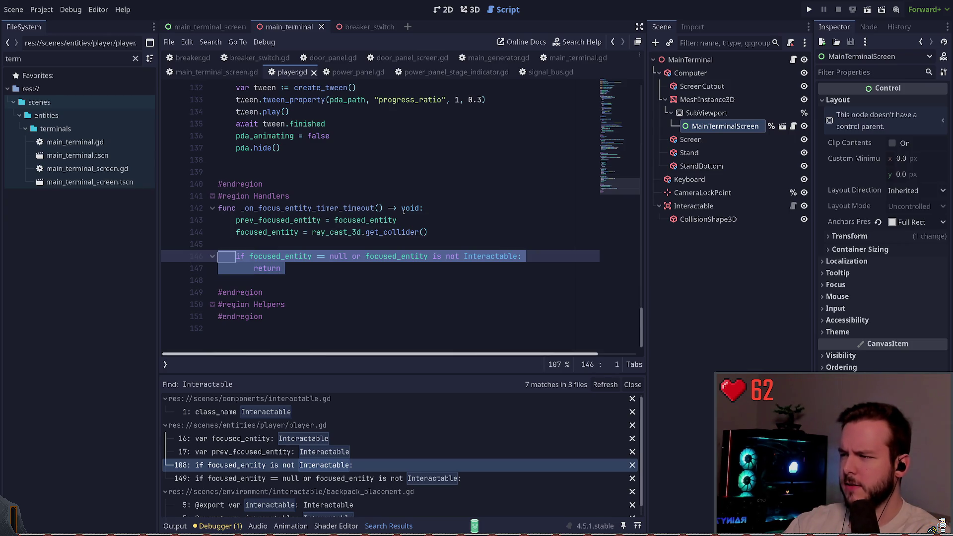
- Delete the entity check in _on_focus_entity_timer_timeout and save player.gd
key(shift+Up)
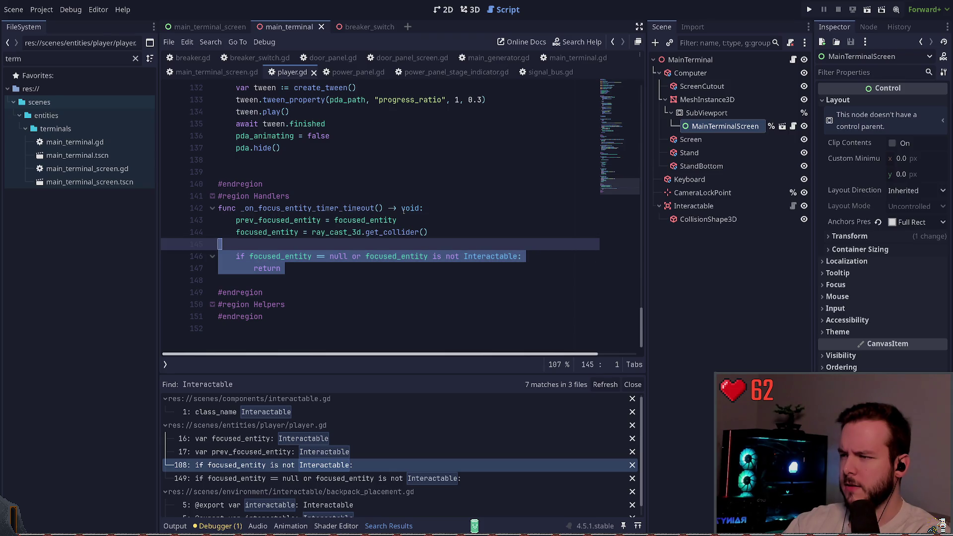
key(Delete)
key(ctrl+s)
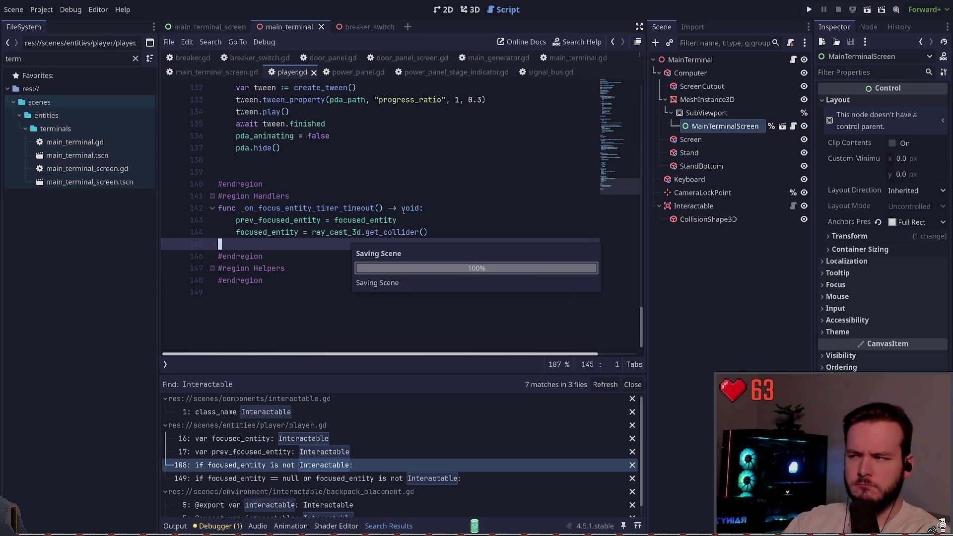
- Change the call to focused_entity.owner.interact(self) and save the script
scroll(367, 228, up, 5)
scroll(367, 229, down, 5)
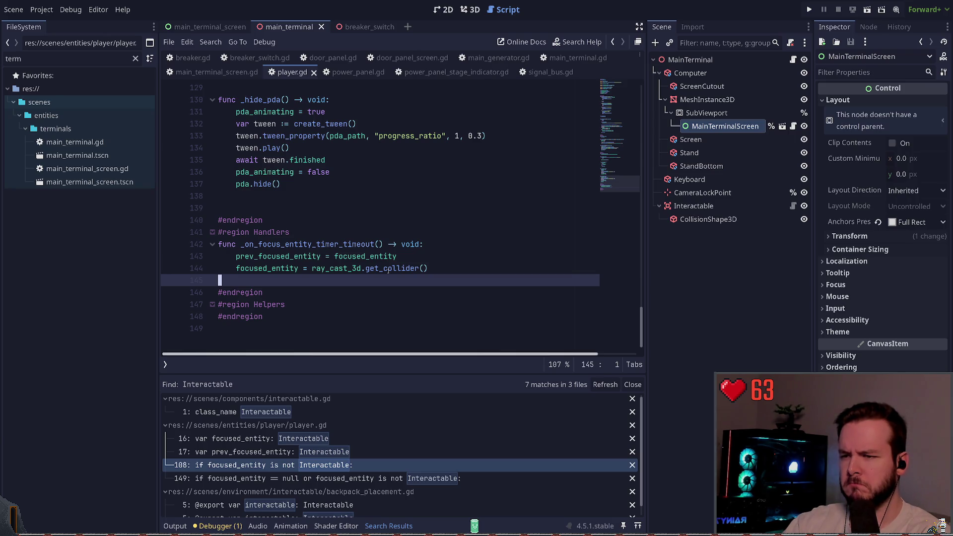
scroll(389, 270, up, 14)
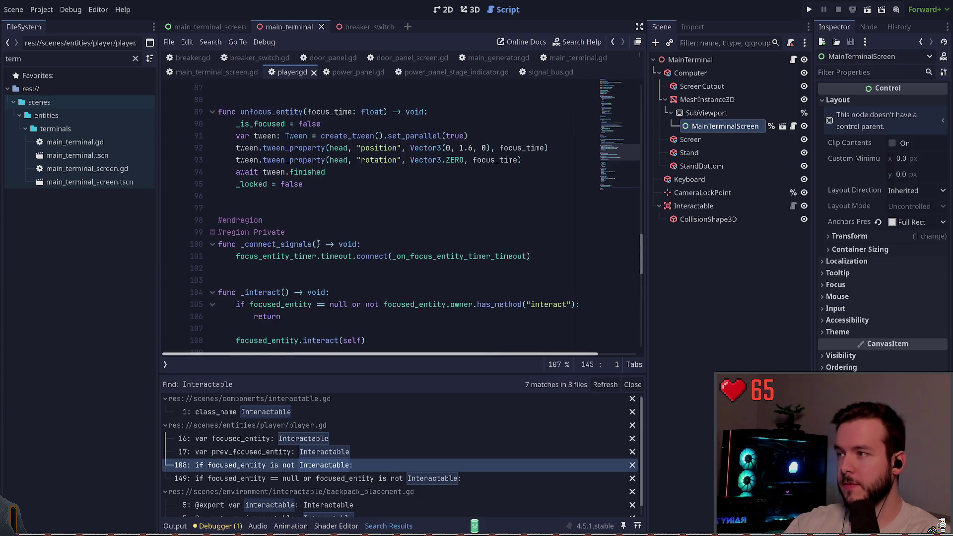
scroll(319, 244, up, 9)
click(315, 244)
scroll(314, 246, up, 4)
scroll(314, 246, up, 11)
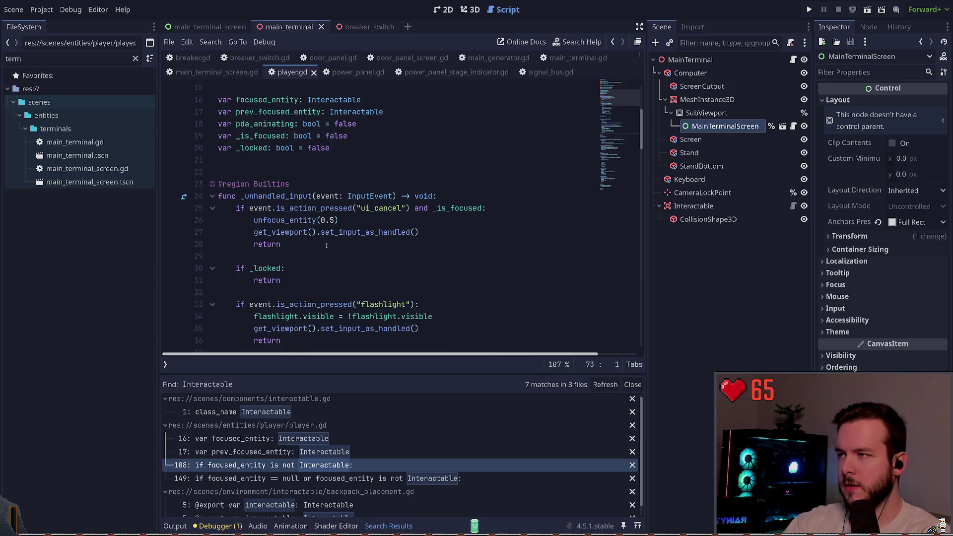
scroll(326, 246, up, 3)
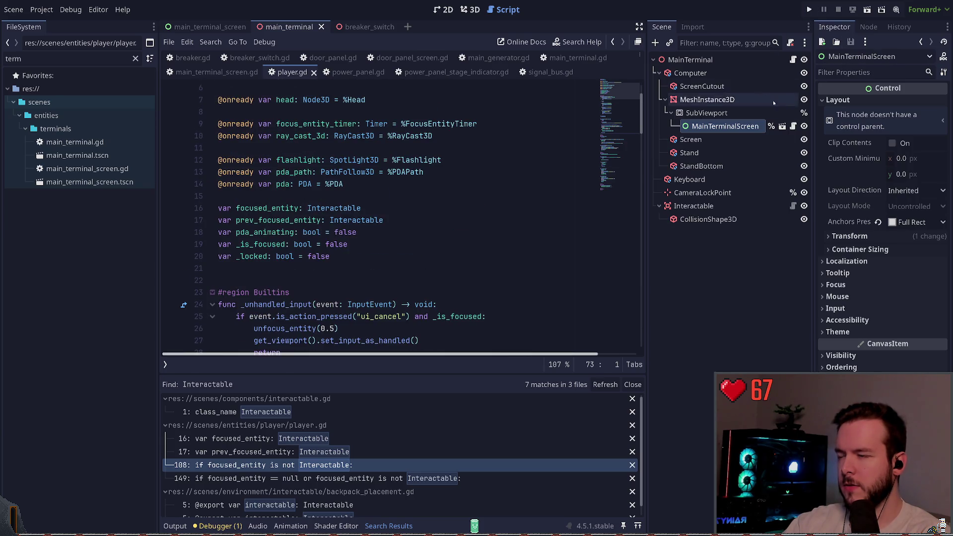
scroll(298, 224, down, 9)
click(273, 234)
ctrl+click(272, 233)
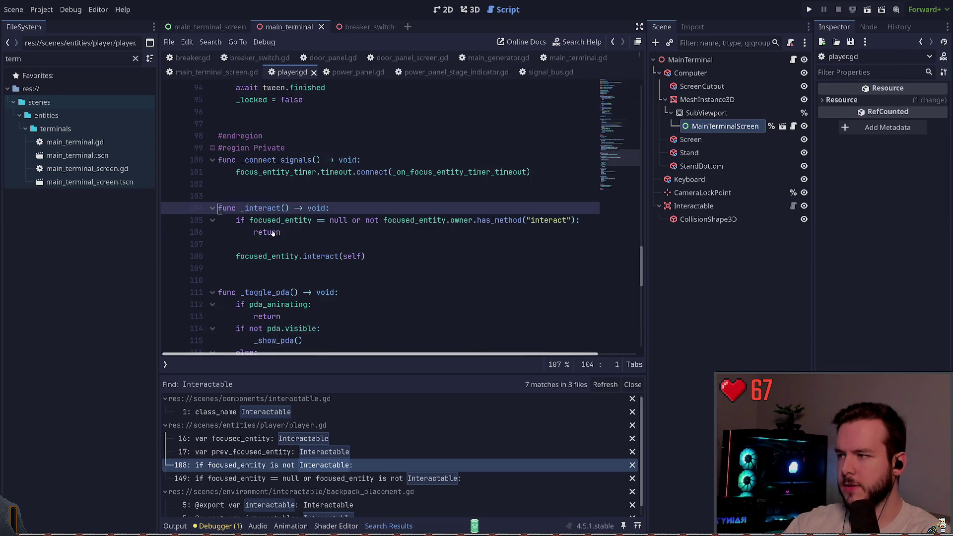
click(304, 256)
text(owner.)
key(ctrl+s)
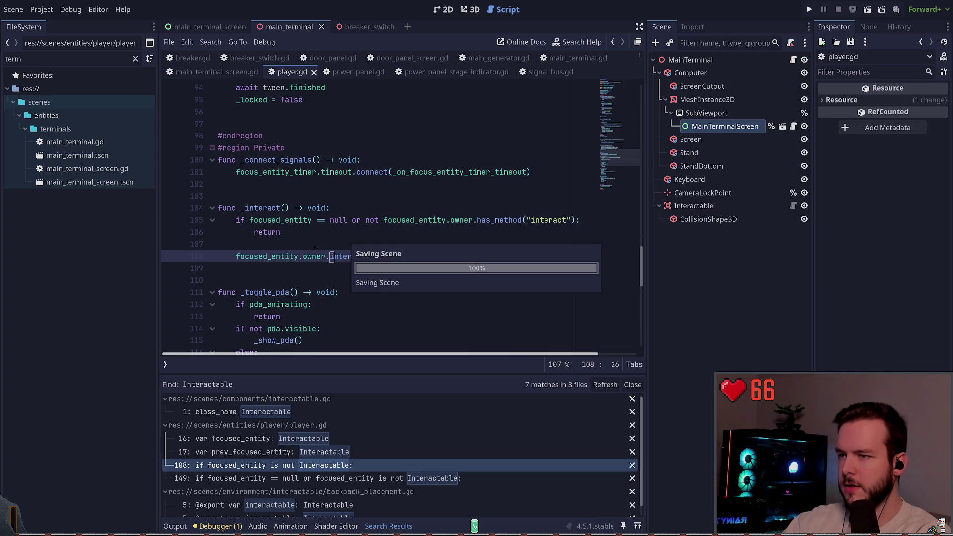
- Test-run the game with F5, then quit it
key(Up)
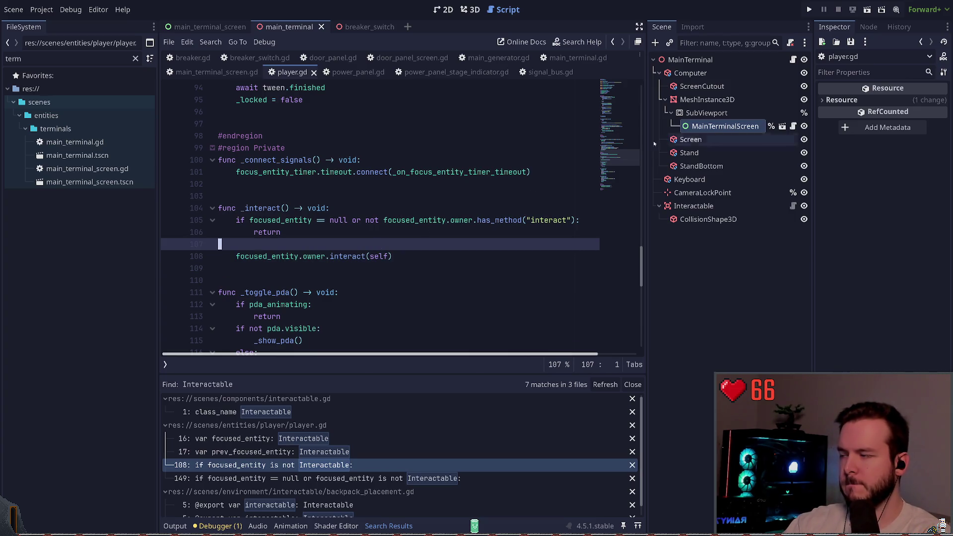
key(F5)
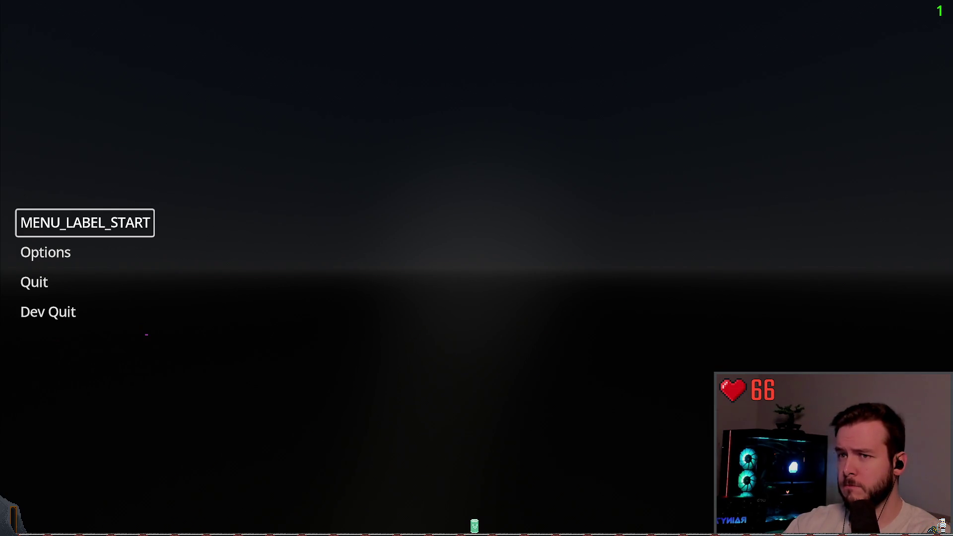
key(alt+F4)
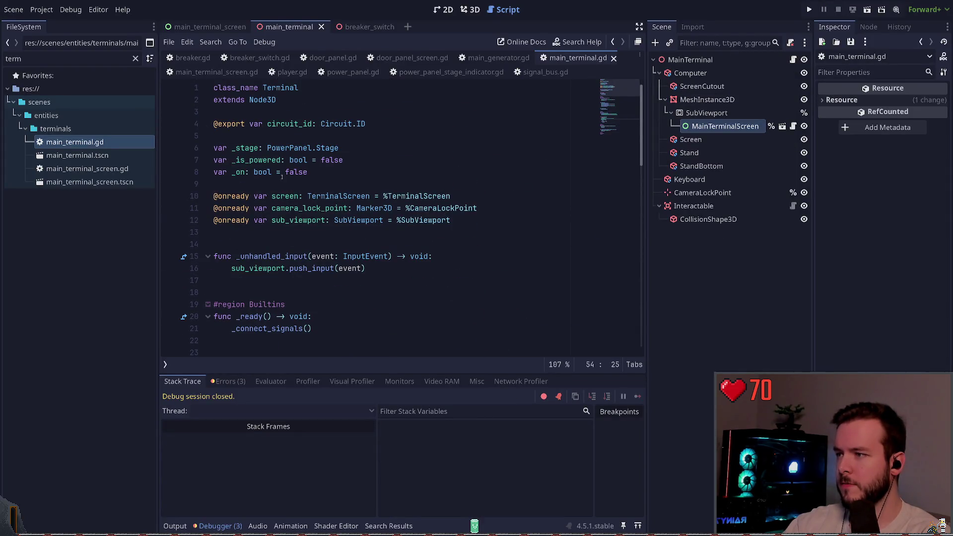
- Prefix the terminal screen's node path and type annotation with Main
click(390, 196)
text(Main)
key(ctrl+Left)
key(ctrl+Left)
key(ctrl+Left)
text(Main)
click(376, 196)
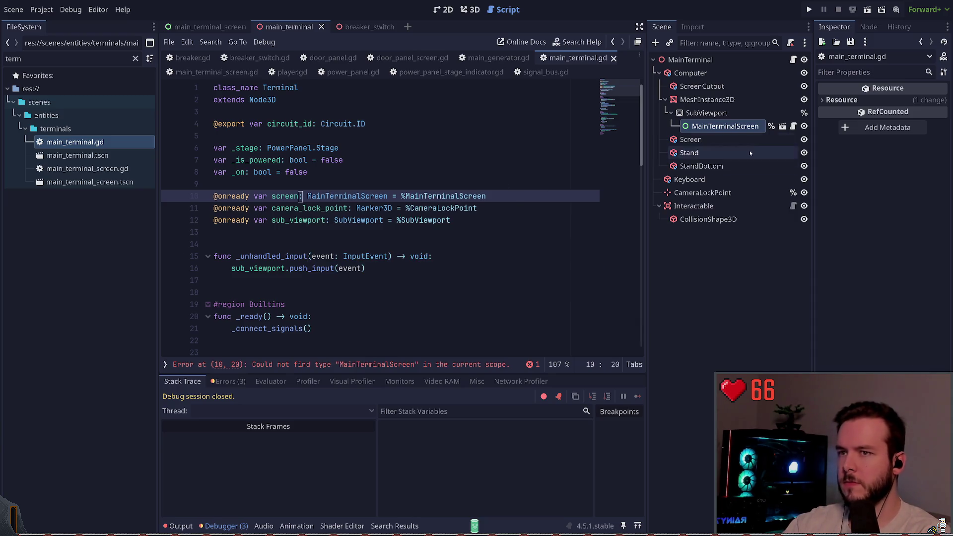
- Open the main terminal screen script and edit its class name toward MainTerminalScreen
click(783, 126)
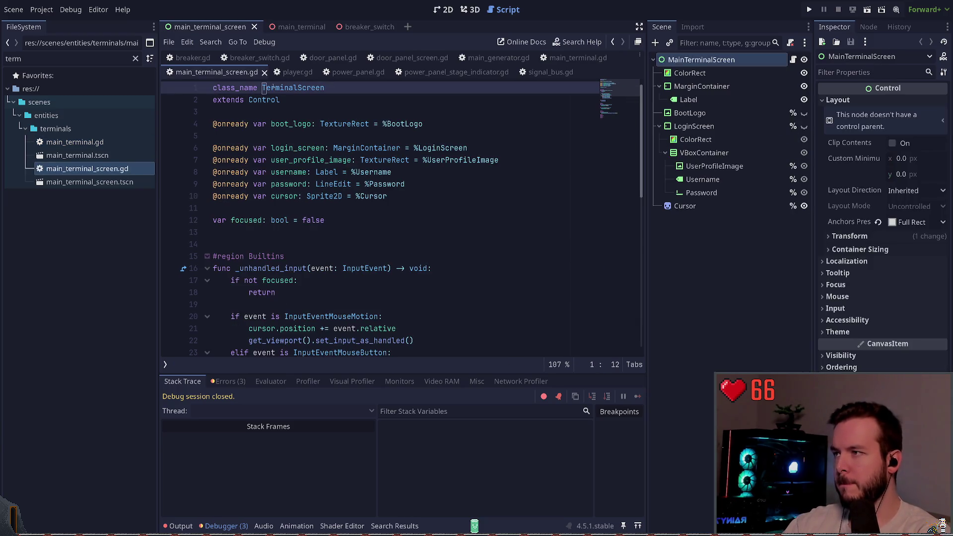
text(Main)
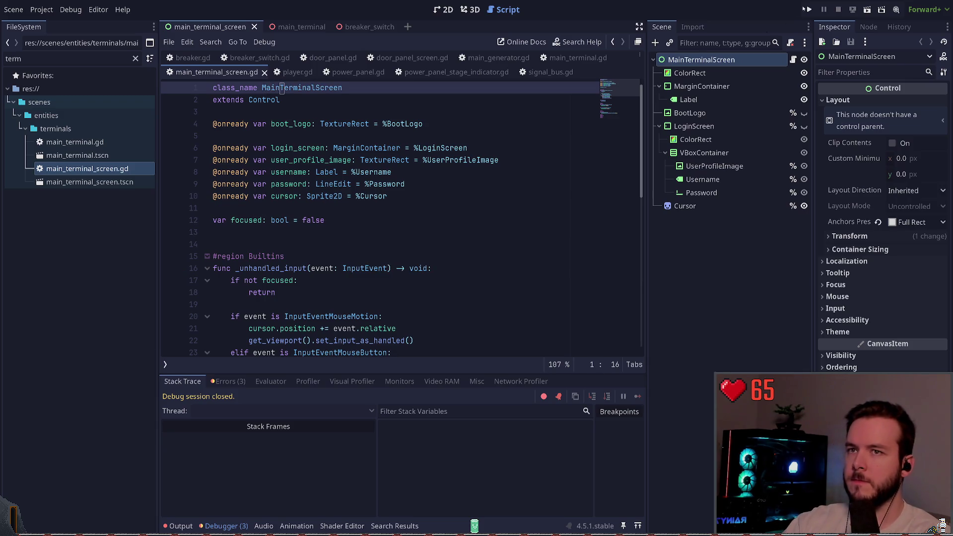
key(ctrl+Left)
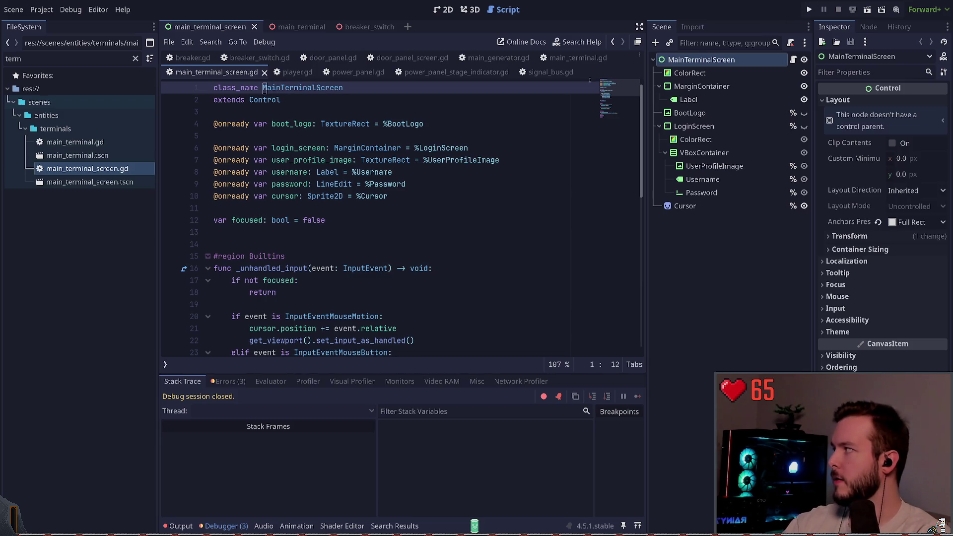
key(Delete)
key(Delete)
key(Delete)
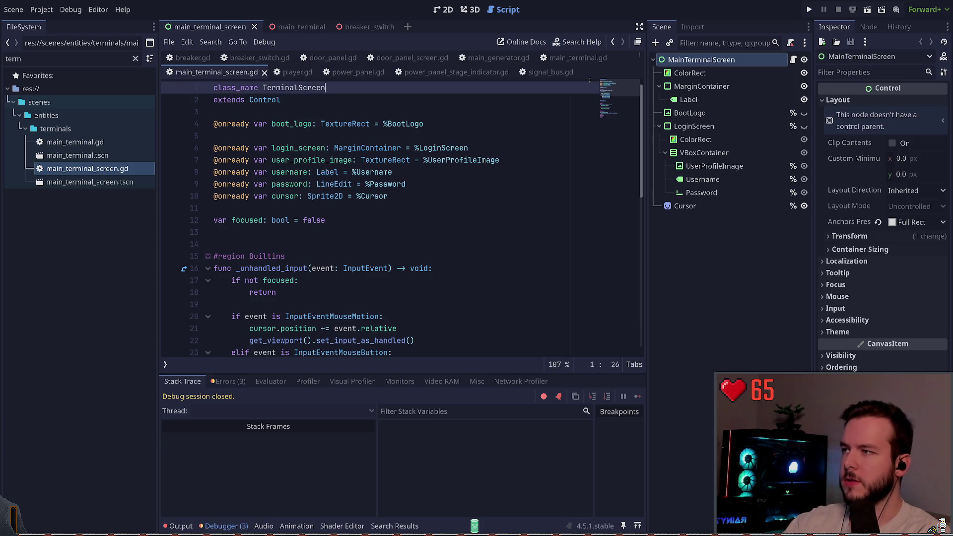
text(Main)
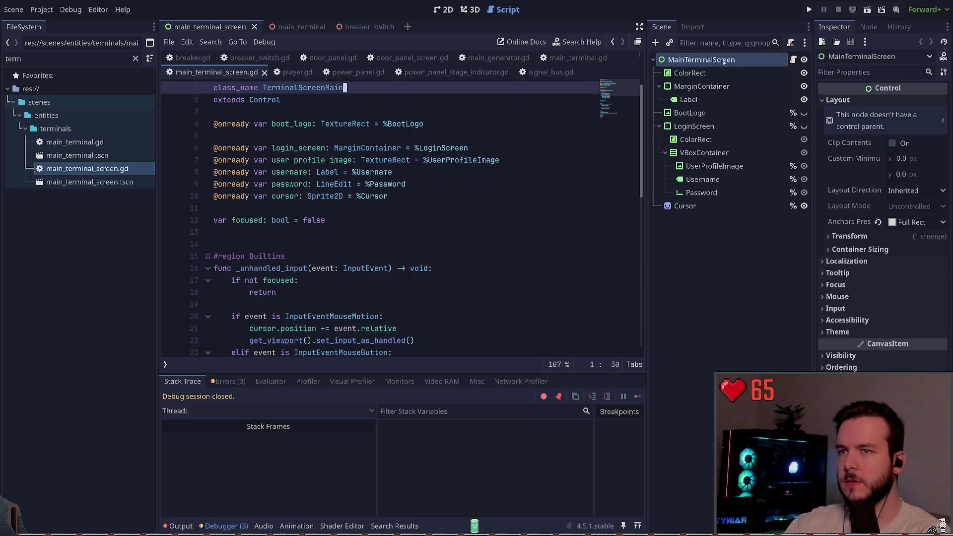
- Rename the terminal screen scene's root node with the pasted name and save the scene
click(720, 65)
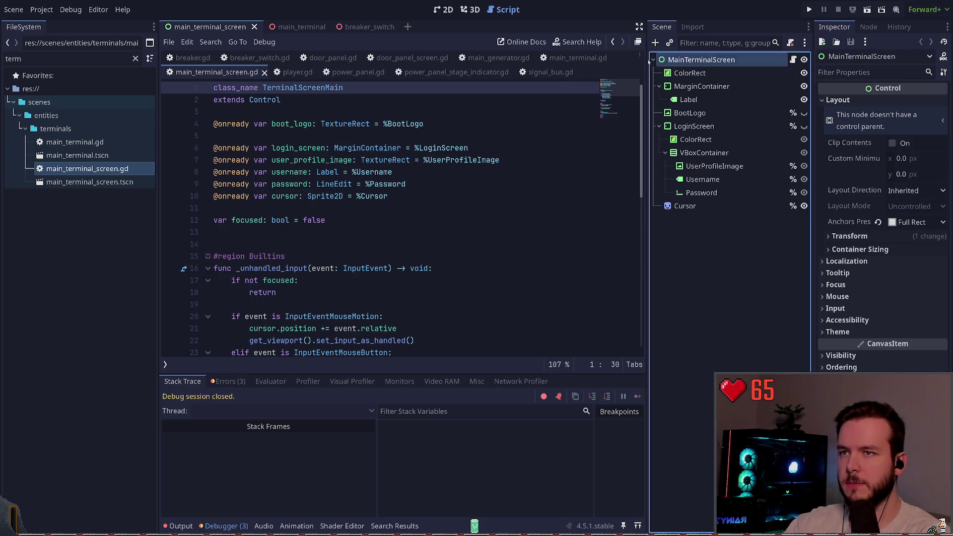
text(TerminalScreenMain)
key(Return)
key(ctrl+s)
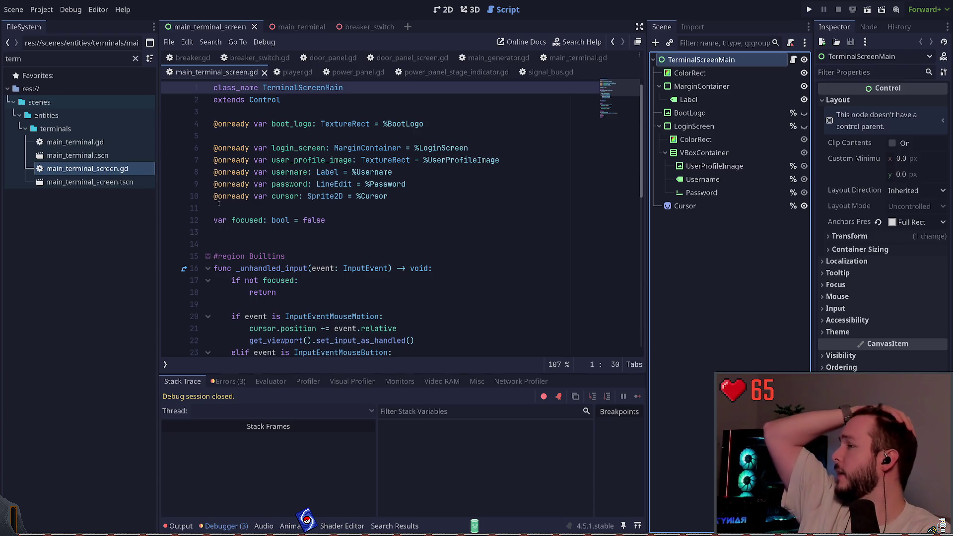
- Move Main back to the front of the class name and playtest the project
click(257, 111)
drag(343, 88, 263, 88)
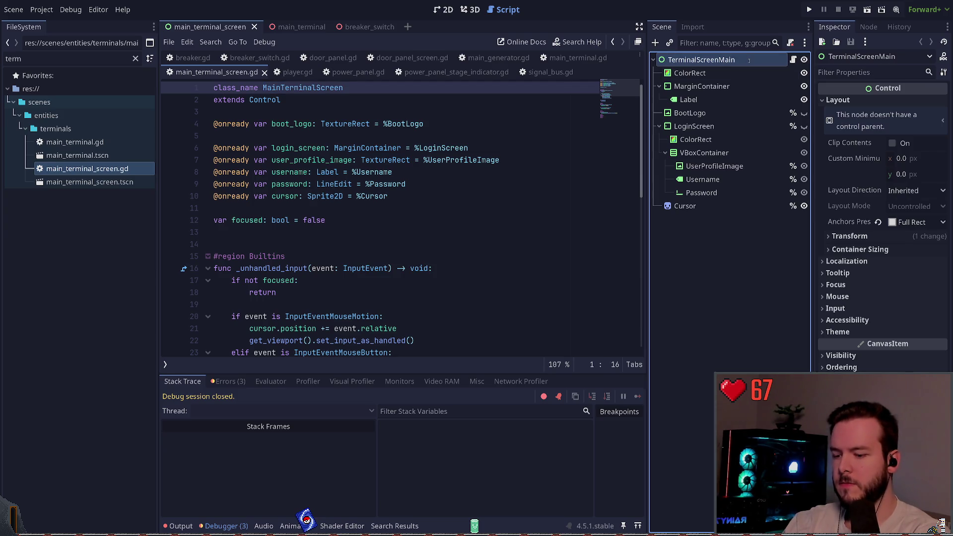
click(447, 124)
key(F5)
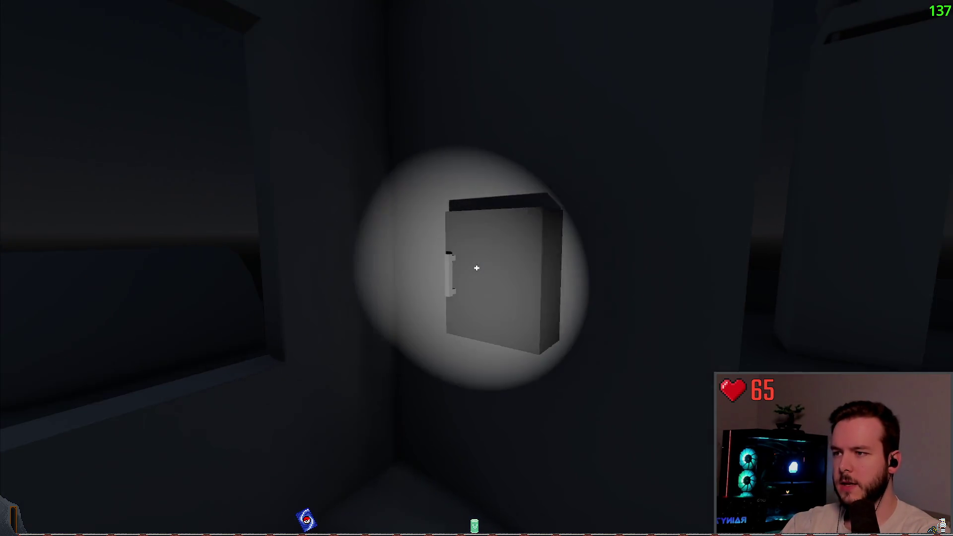
- Open the wall cabinet door in-game, step closer, then exit the playtest
click(477, 268)
key(w)
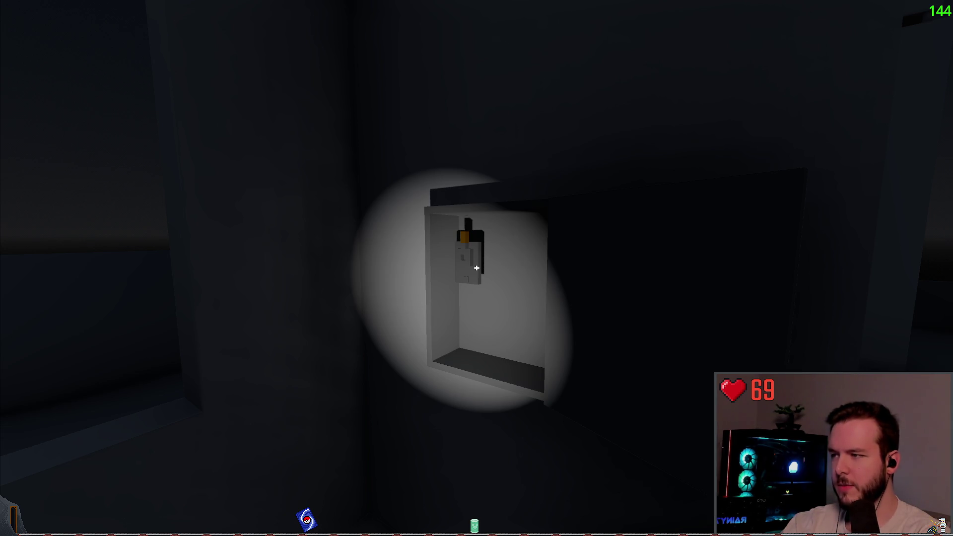
key(Escape)
- Retype focused_entity and prev_focused_entity on lines 16–17 as Area3D and save player.gd
scroll(620, 139, up, 10)
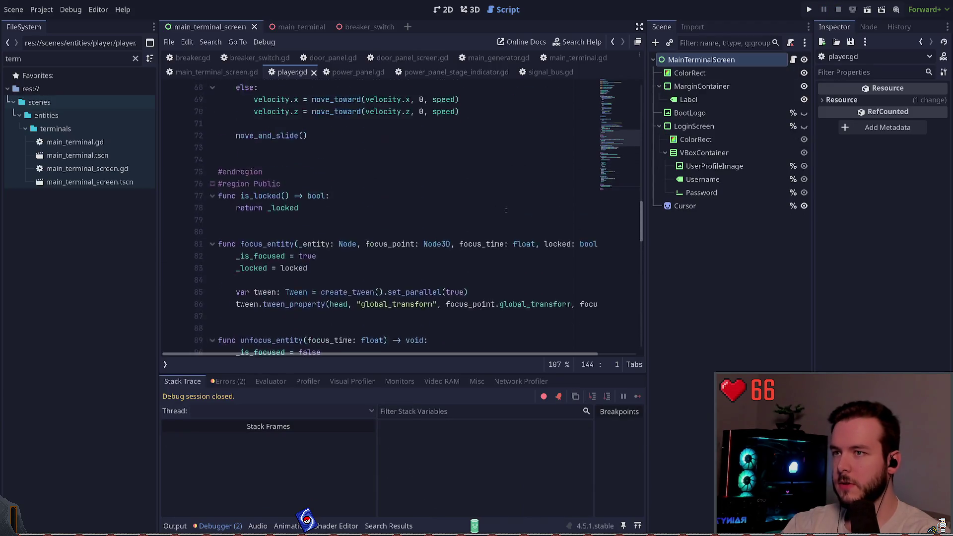
scroll(621, 139, up, 15)
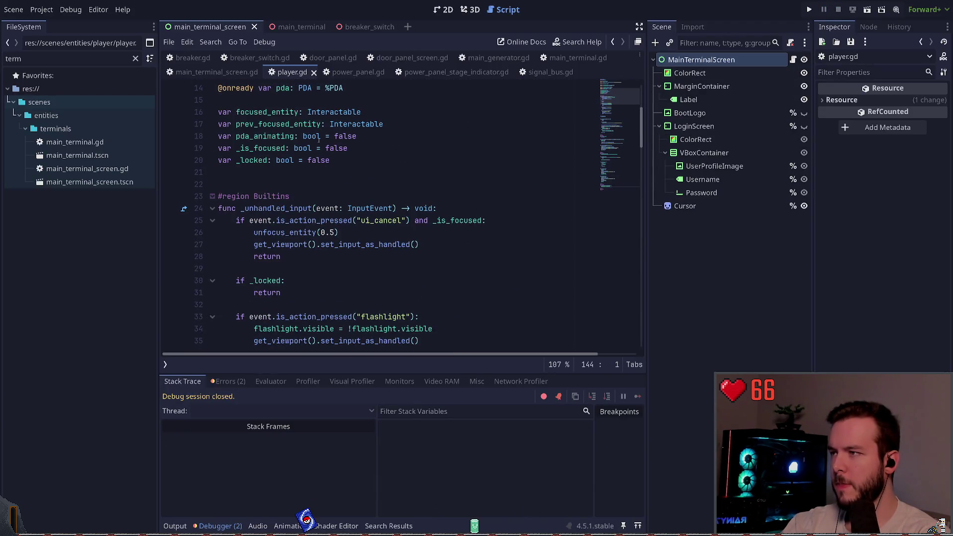
scroll(319, 144, up, 2)
scroll(317, 181, up, 1)
click(308, 196)
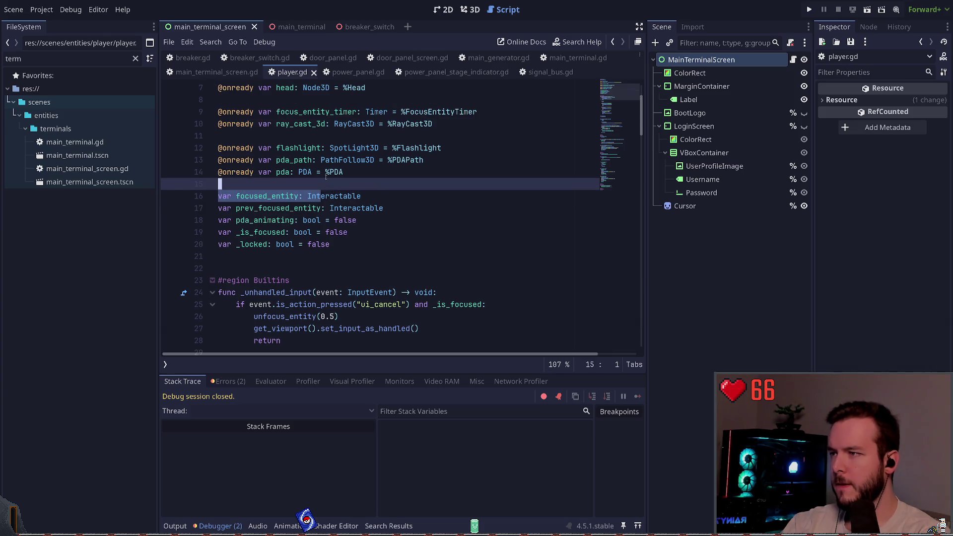
key(ctrl+Delete)
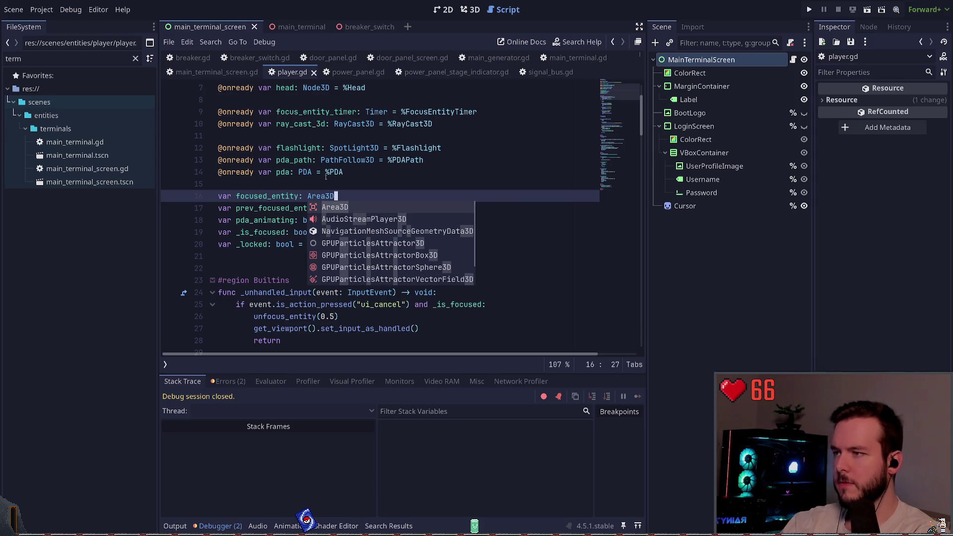
key(Return)
key(Down)
text(Area)
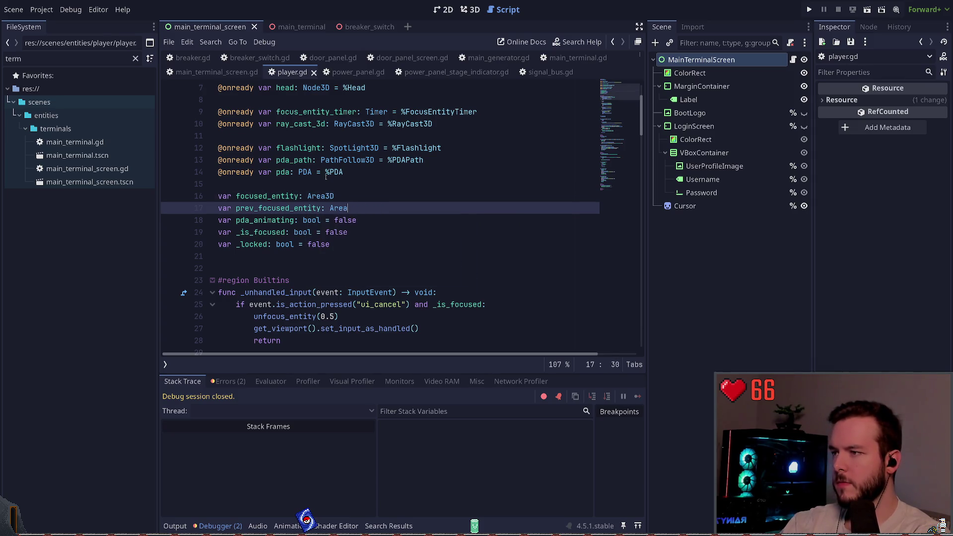
key(Return)
key(ctrl+s)
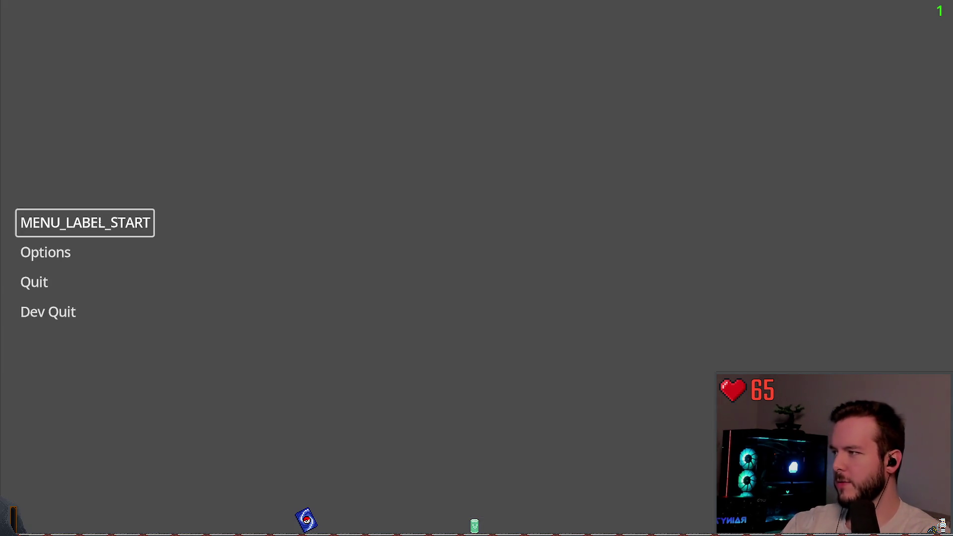
- Start from the main menu, flip the wall switch, and Dev Quit to the editor
key(Return)
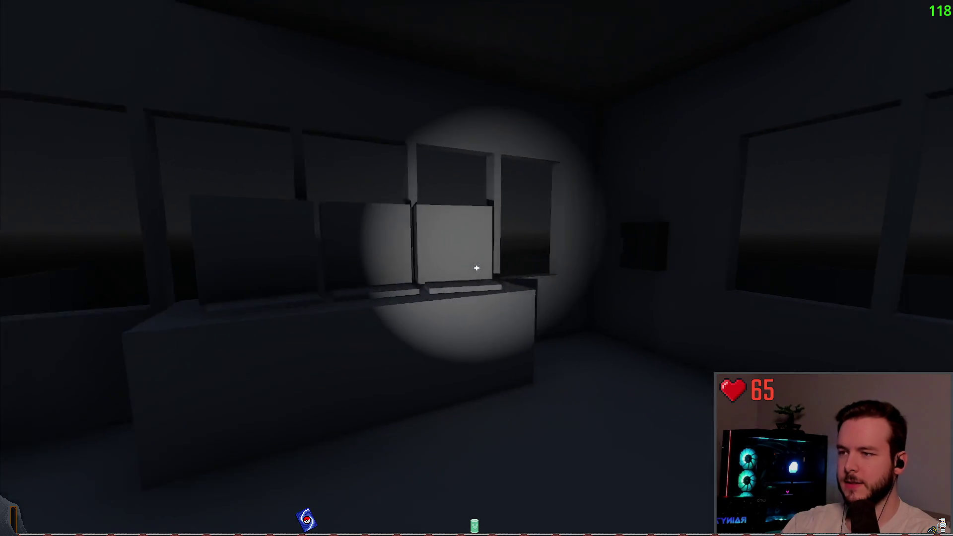
click(477, 268)
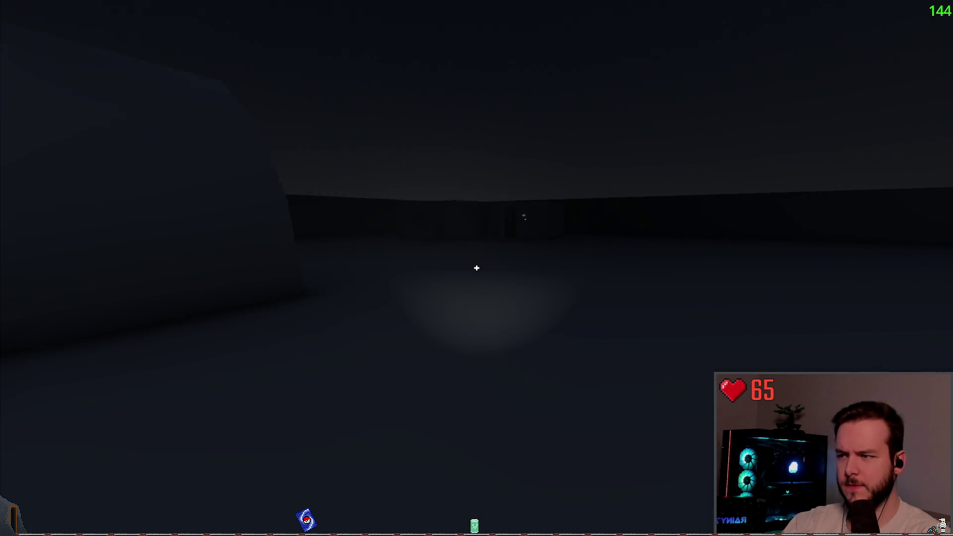
key(Escape)
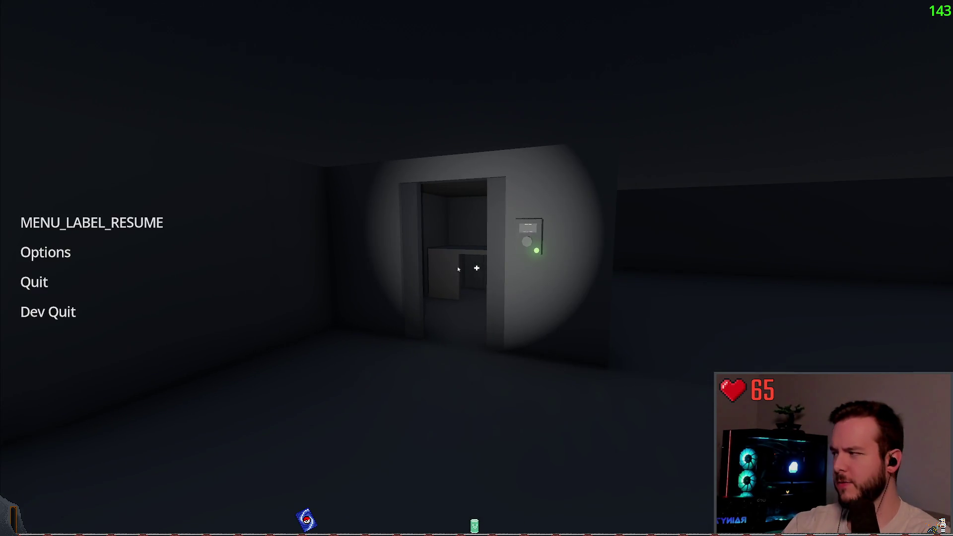
click(48, 312)
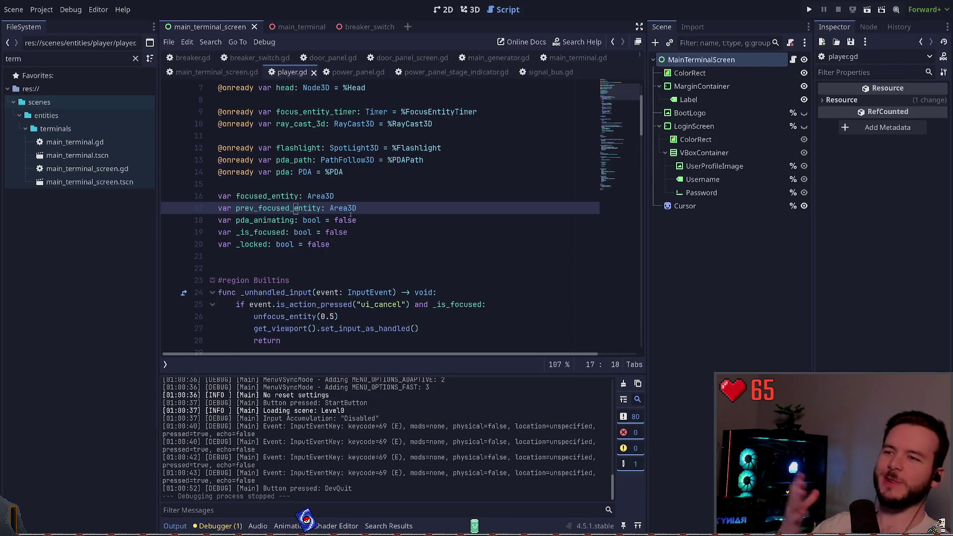
- Open interactable.gd, filter FileSystem by 'inter', then close the main_terminal_screen scene
click(425, 124)
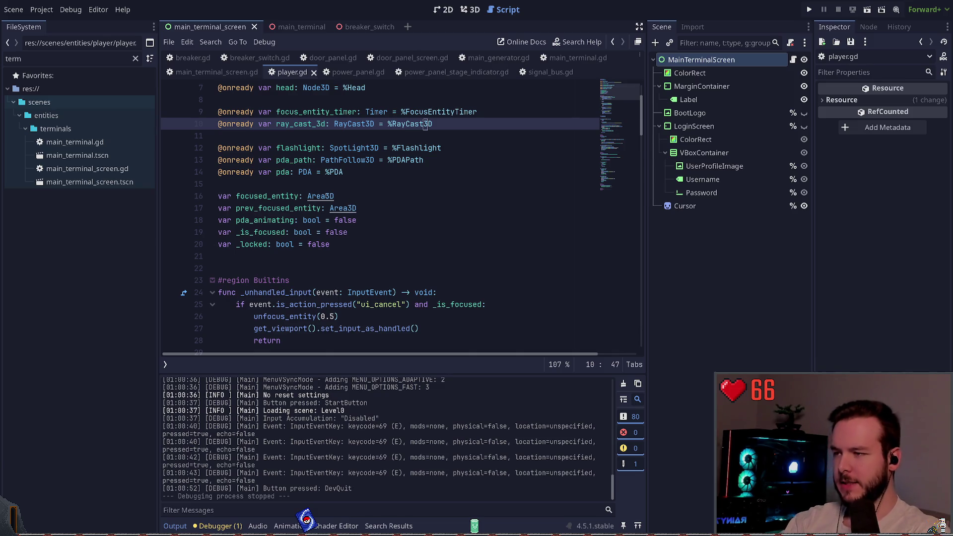
ctrl+click(326, 197)
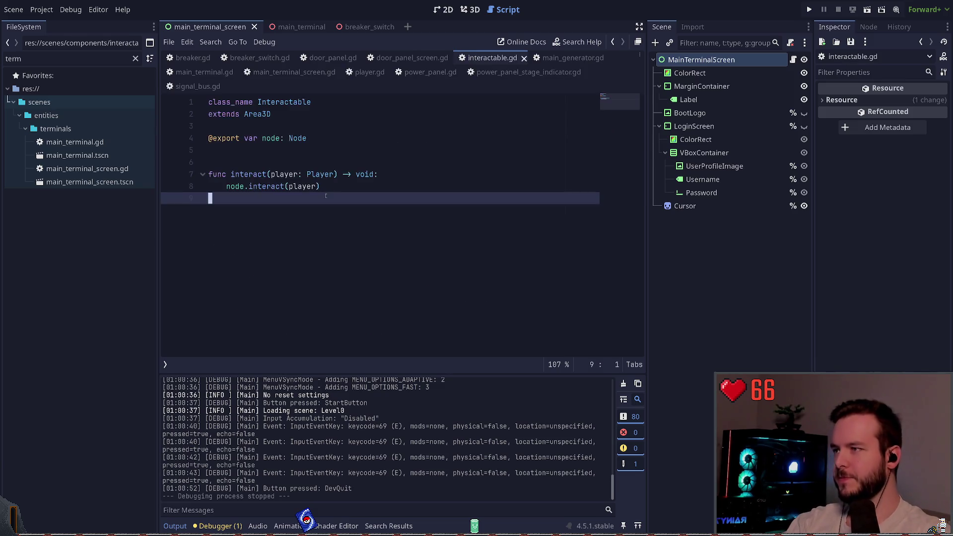
click(82, 54)
text(inter)
click(78, 261)
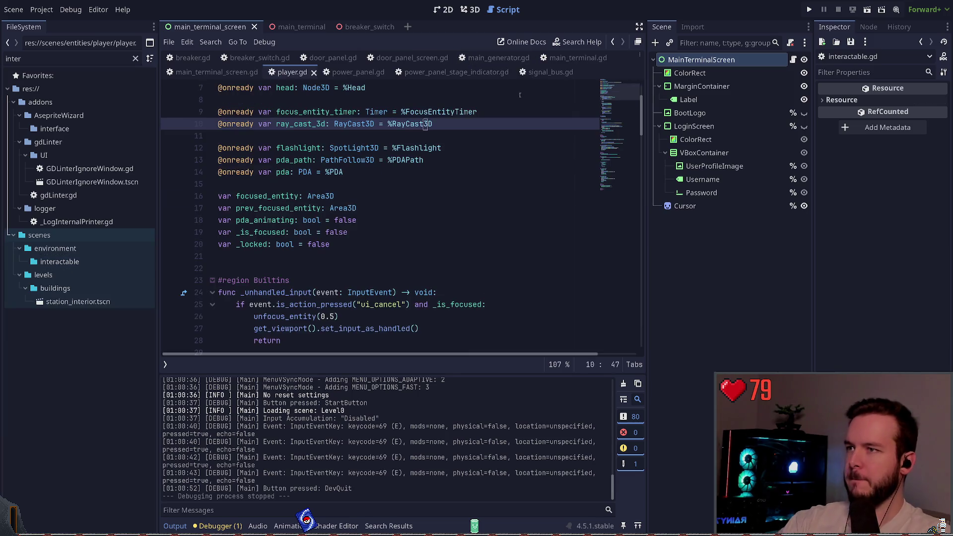
click(295, 70)
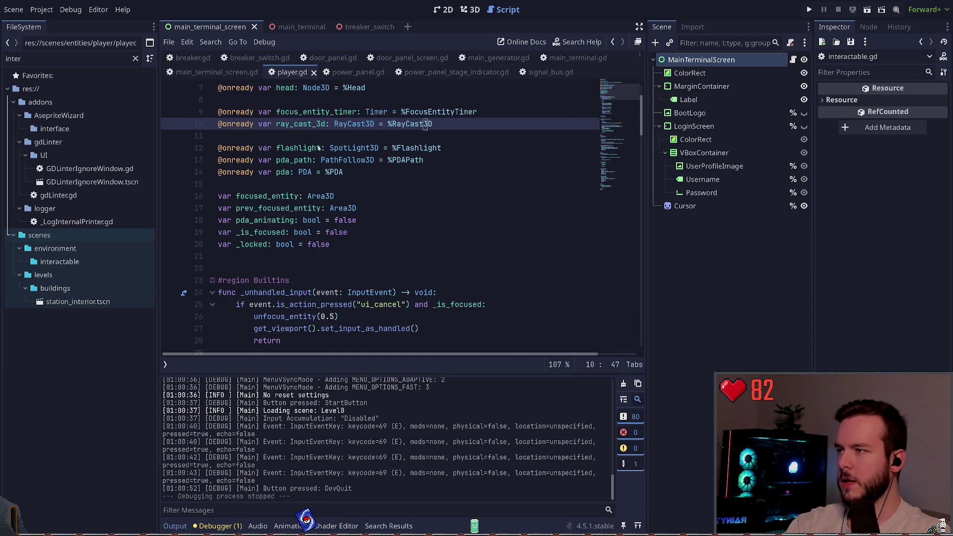
click(253, 27)
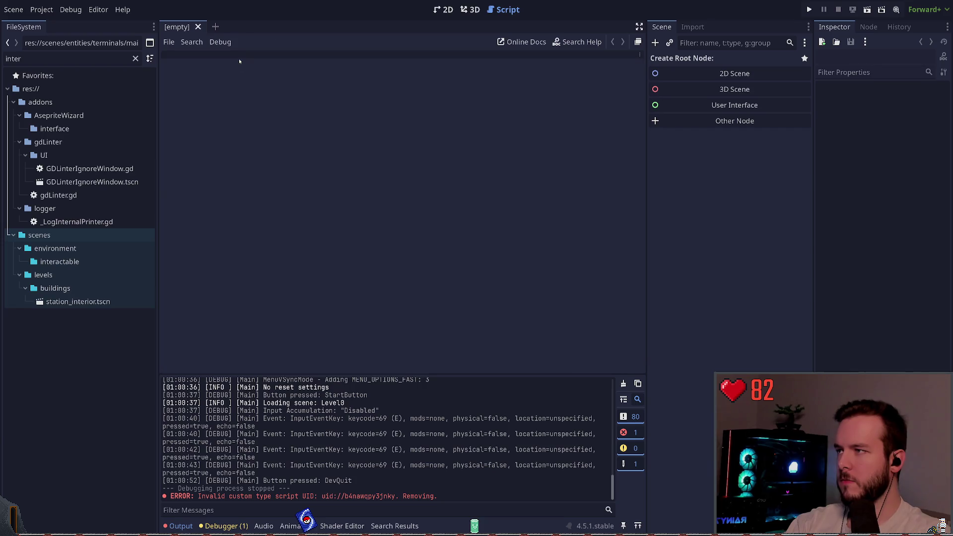
- Collapse the addons folders, run the project, and jump to backpack_placement.gd's Interactable parse error
click(45, 209)
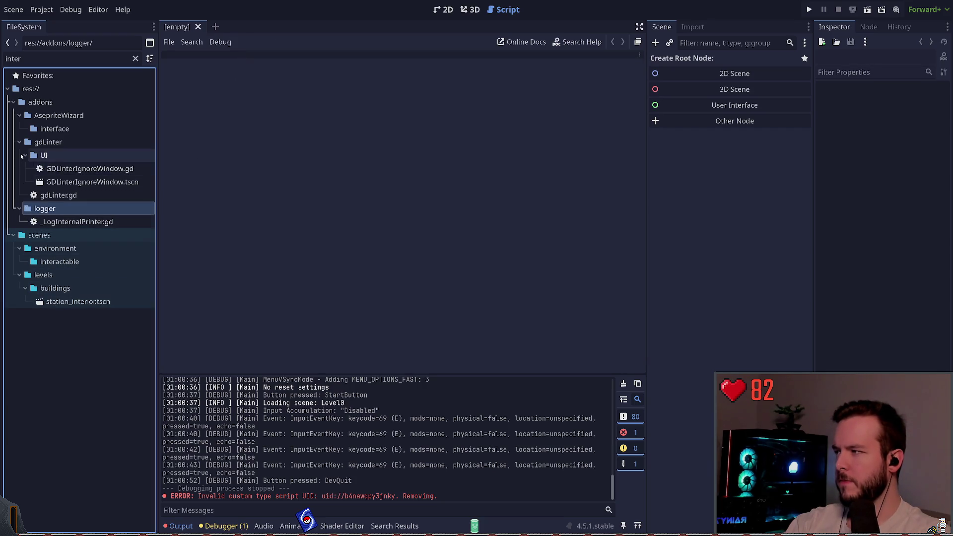
click(22, 155)
click(19, 142)
click(13, 102)
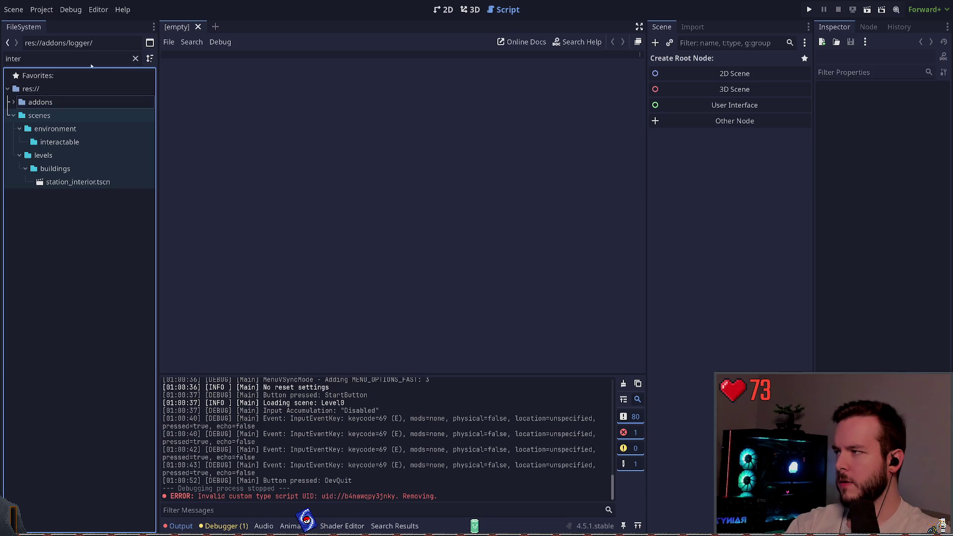
click(74, 143)
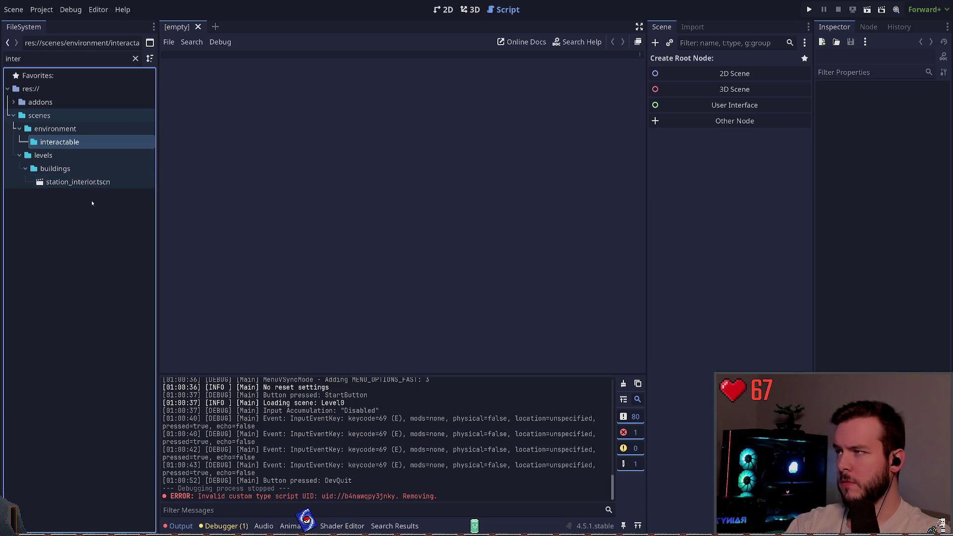
click(82, 239)
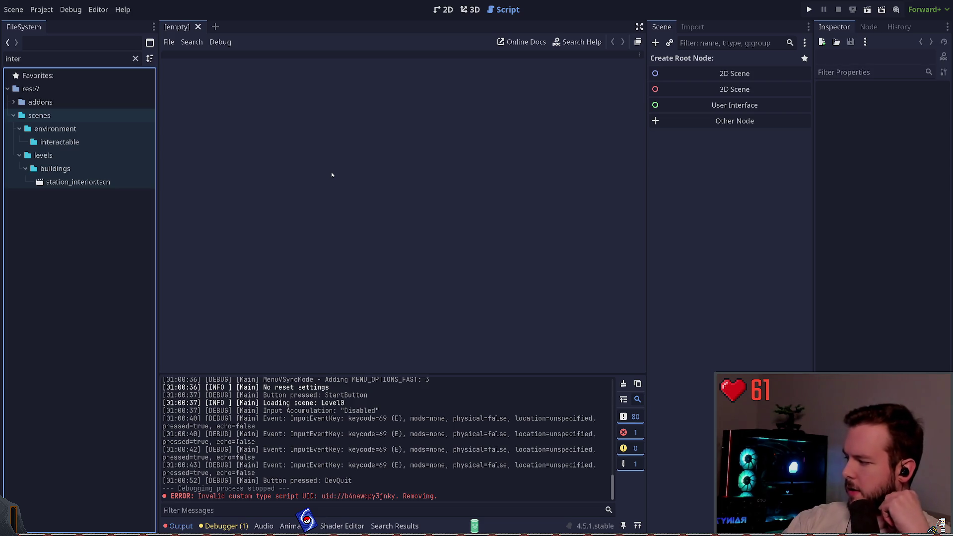
click(809, 9)
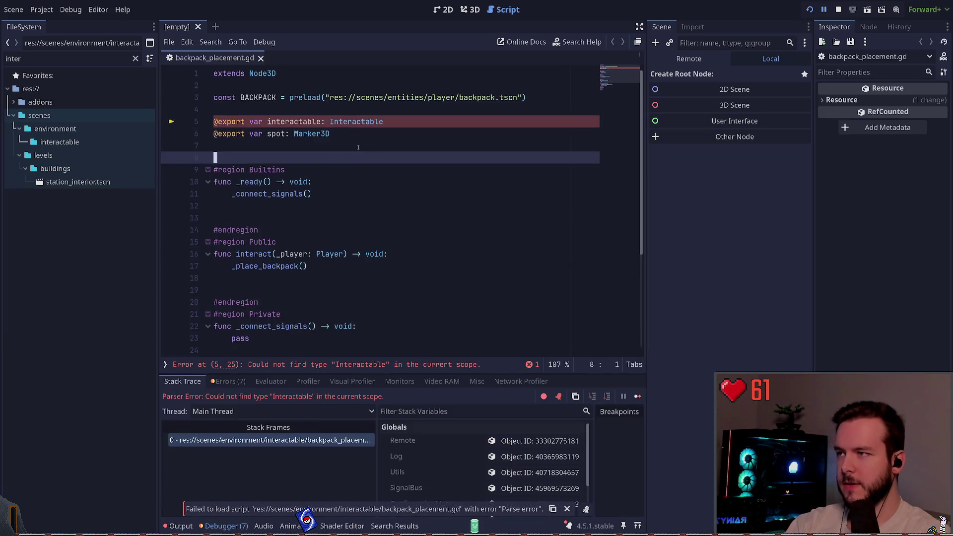
click(401, 123)
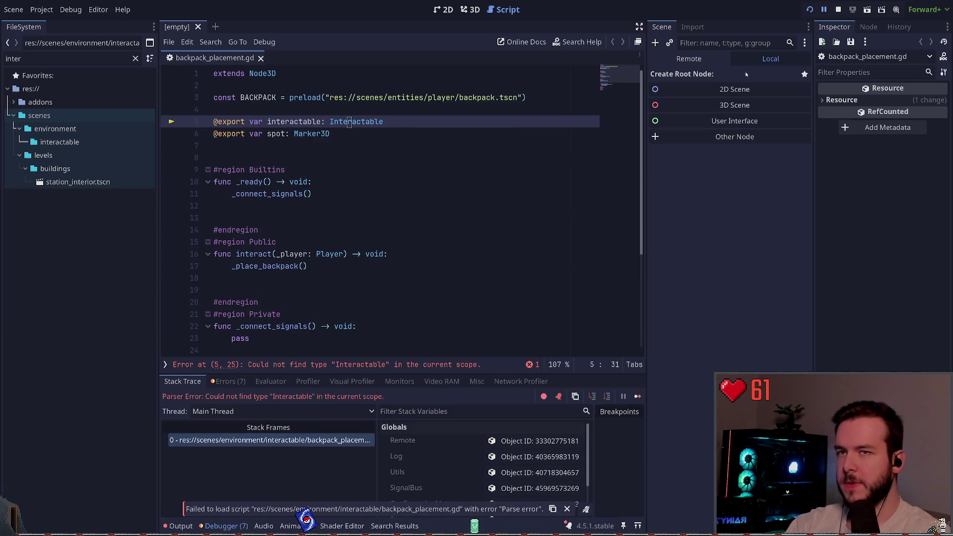
- Delete the line-5 interactable export from backpack_placement.gd and run the game again
key(F8)
key(ctrl+shift+k)
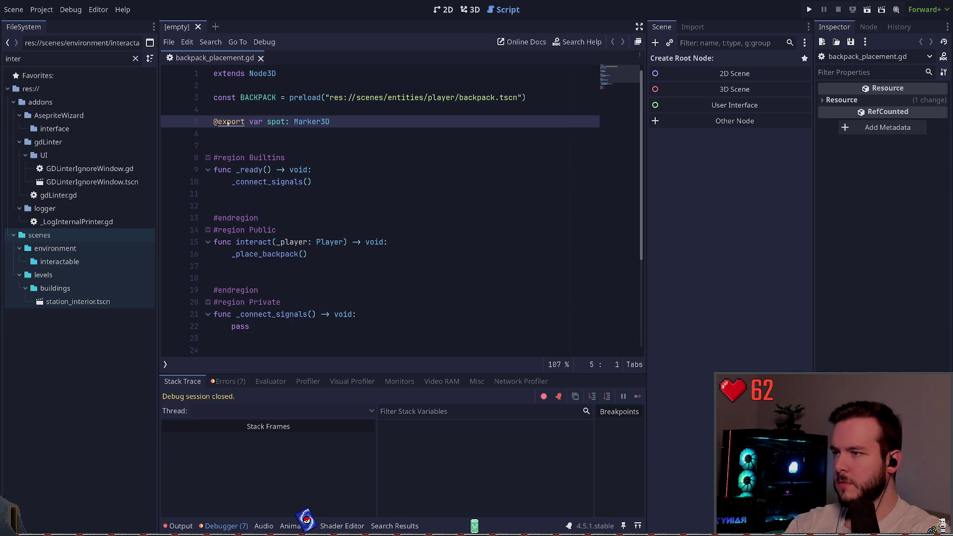
key(F5)
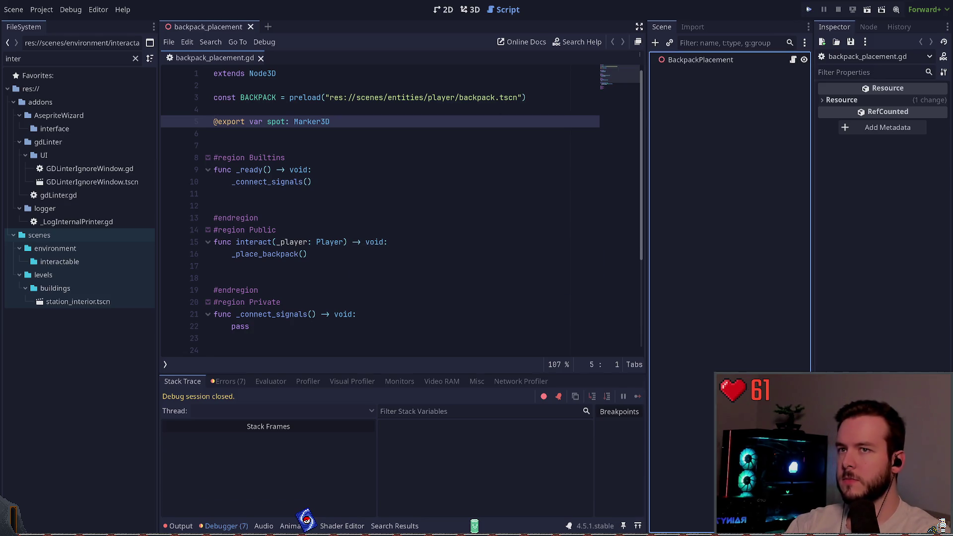
- Start the game and walk outdoors into the small building with the power panel
key(Return)
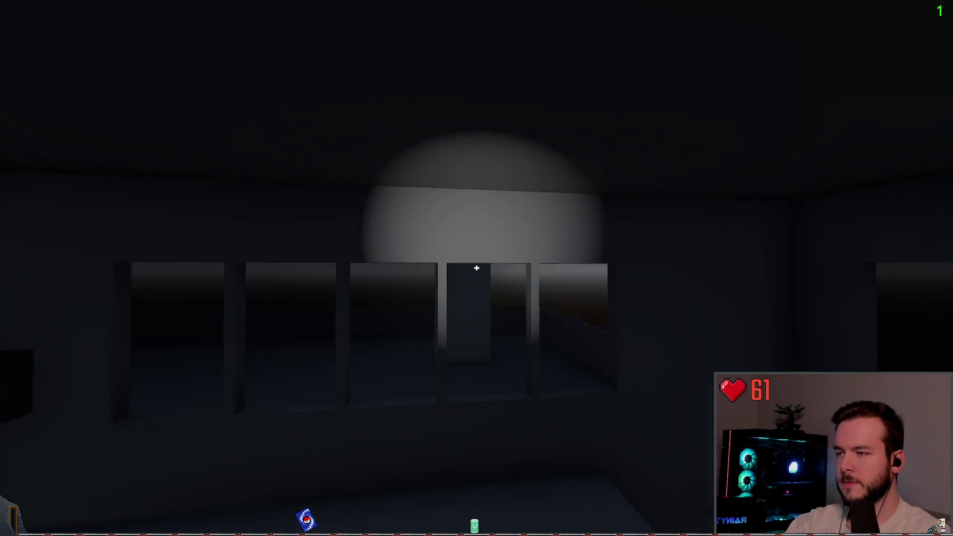
key(w)
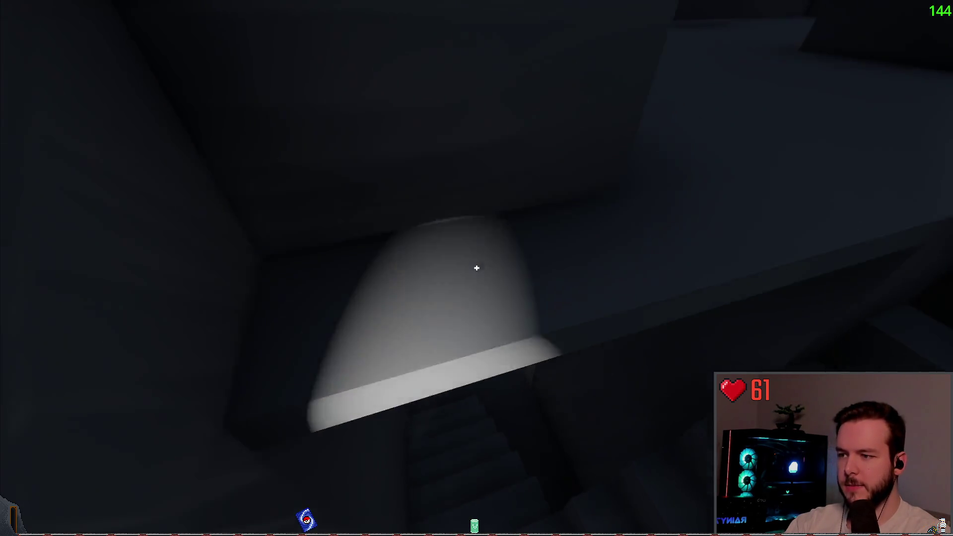
key(w)
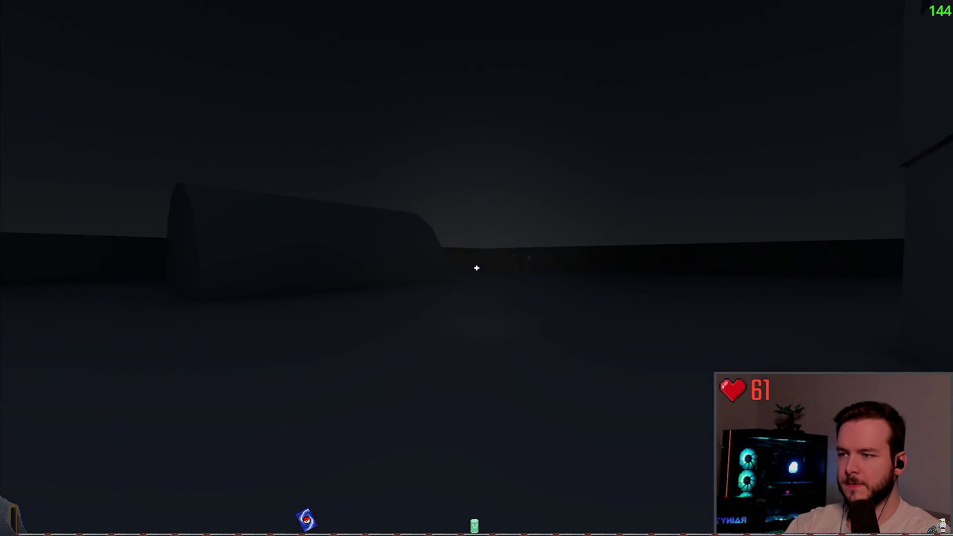
key(w)
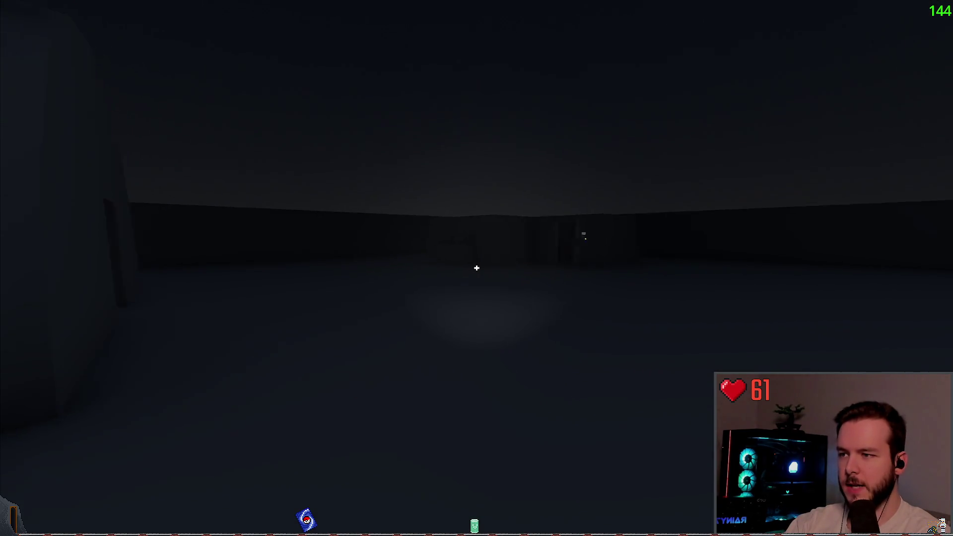
key(w)
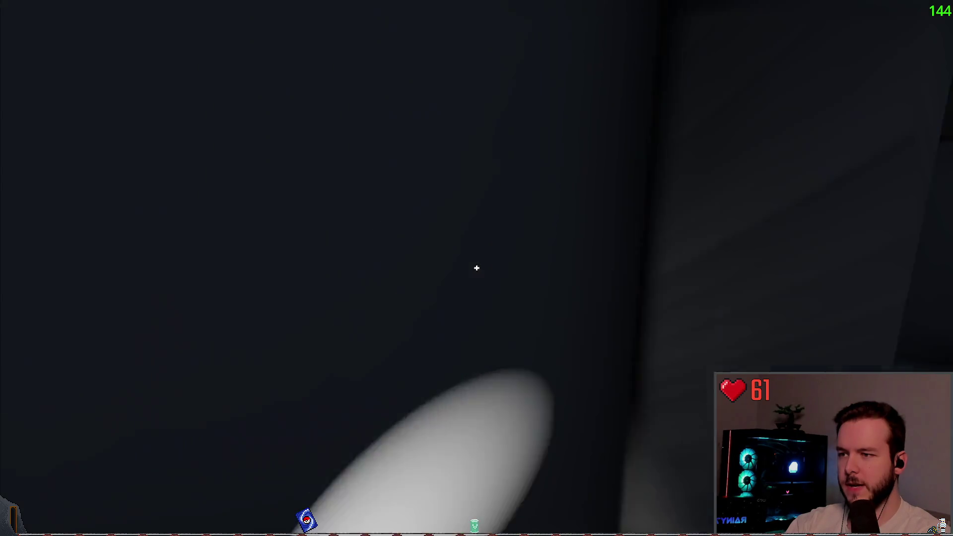
key(w)
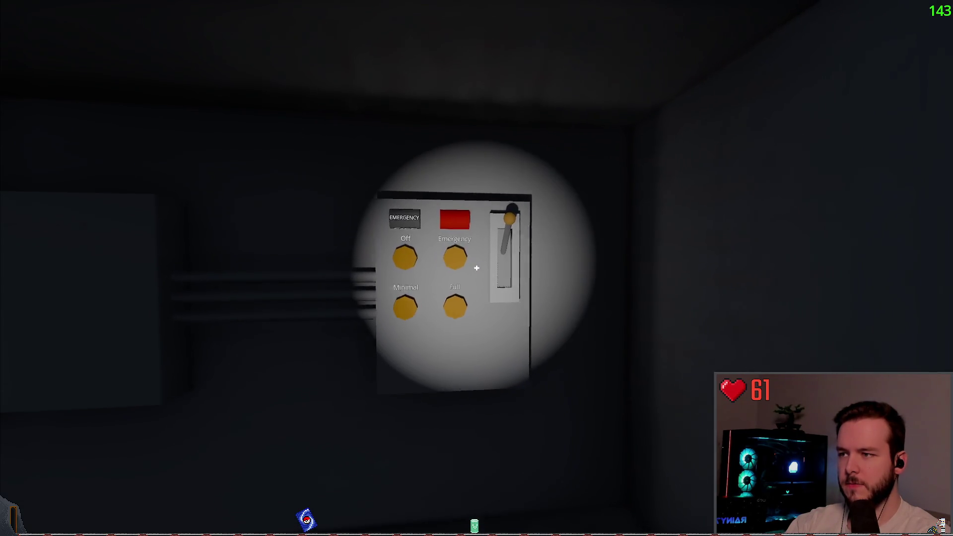
- Cycle the power lever between emergency and off, ending on emergency
click(477, 268)
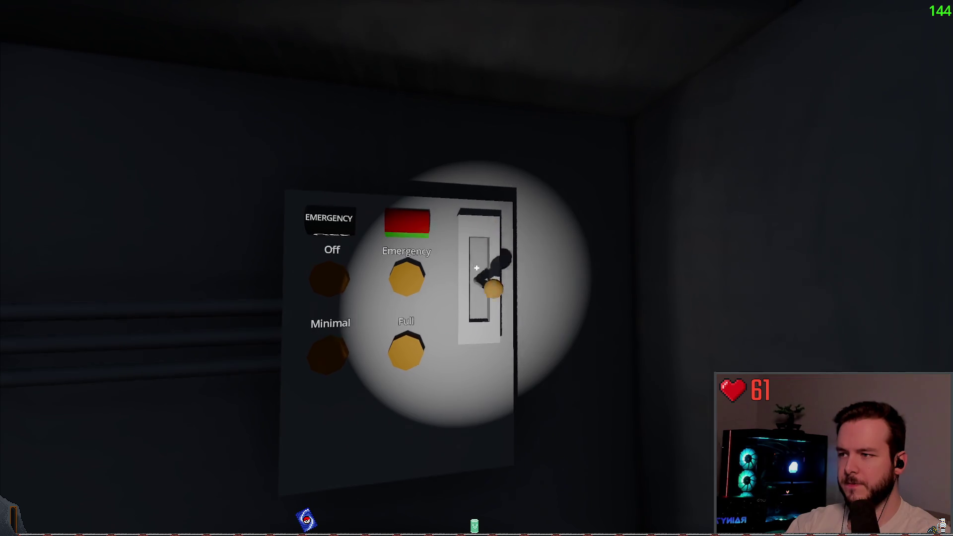
click(477, 268)
click(477, 268)
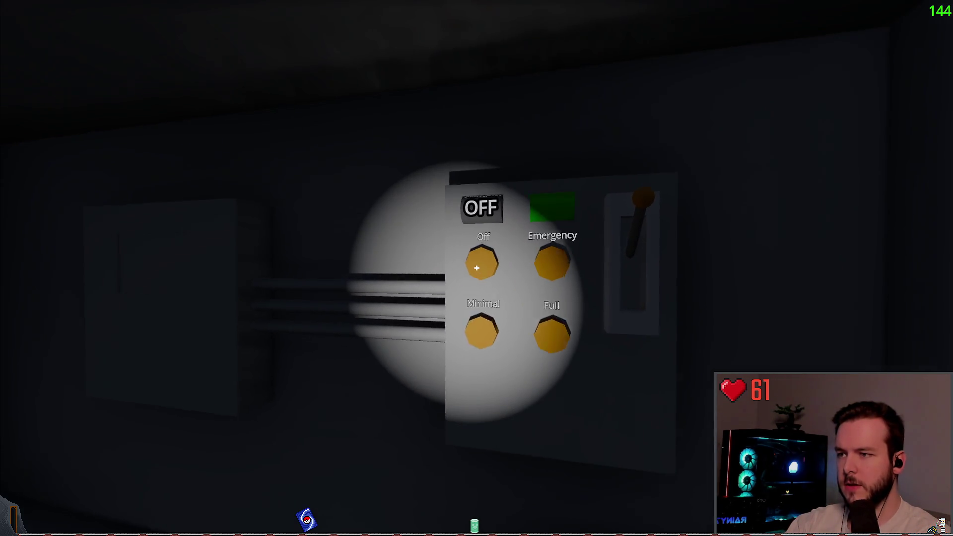
- Walk to the Start/Stop panel and cycle power through emergency, on, off, emergency
key(w)
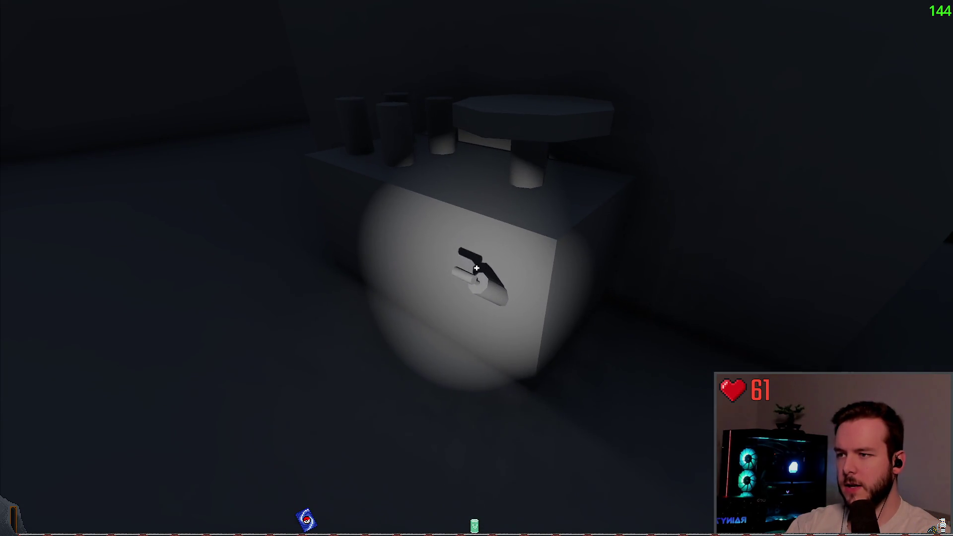
key(w)
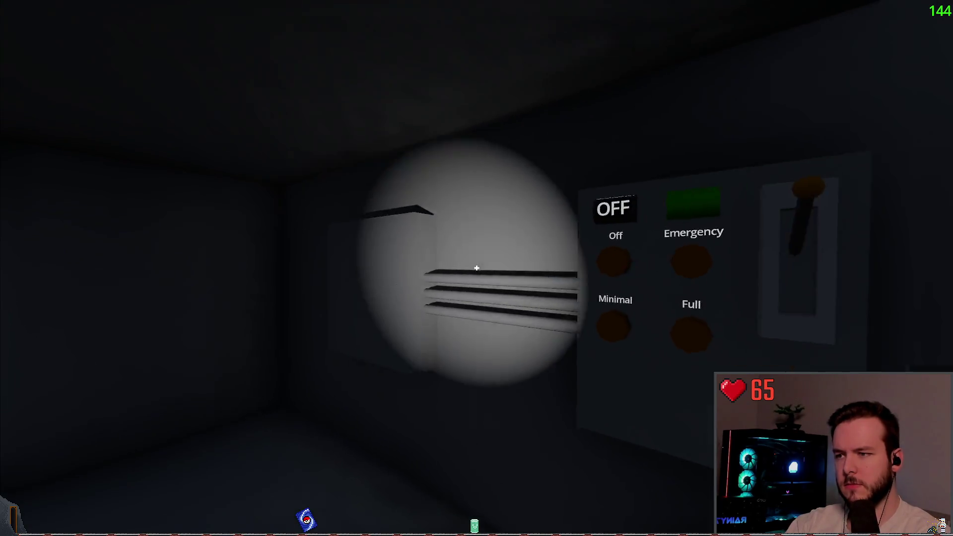
key(s)
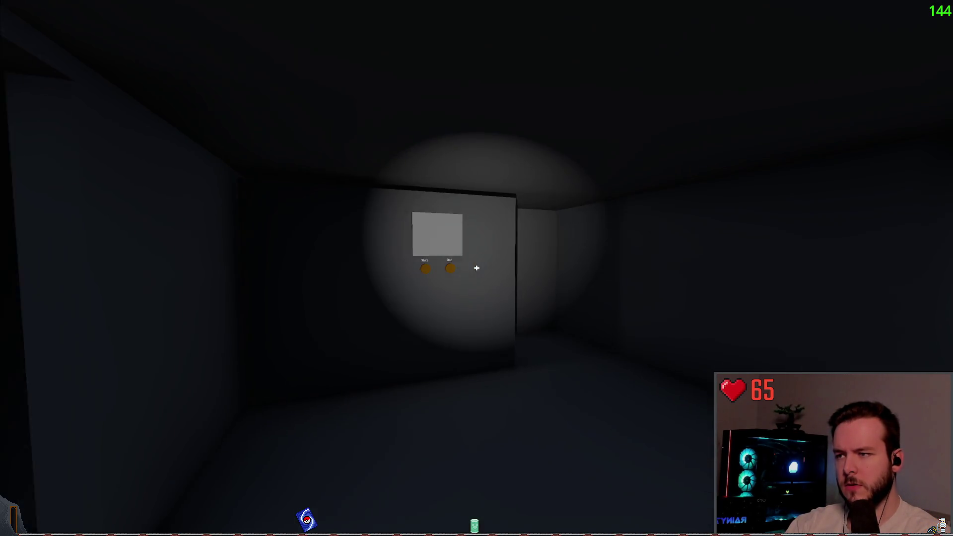
key(w)
key(w)
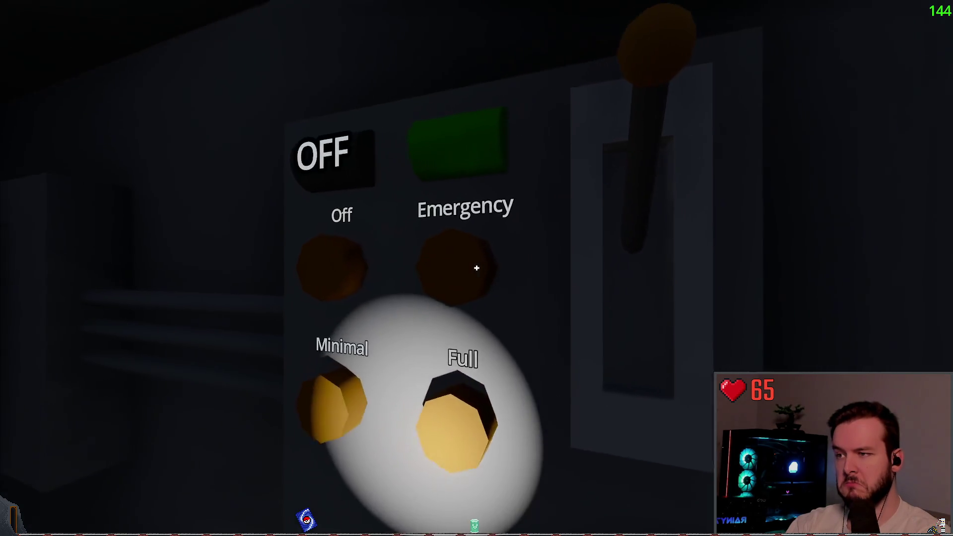
click(477, 268)
key(s)
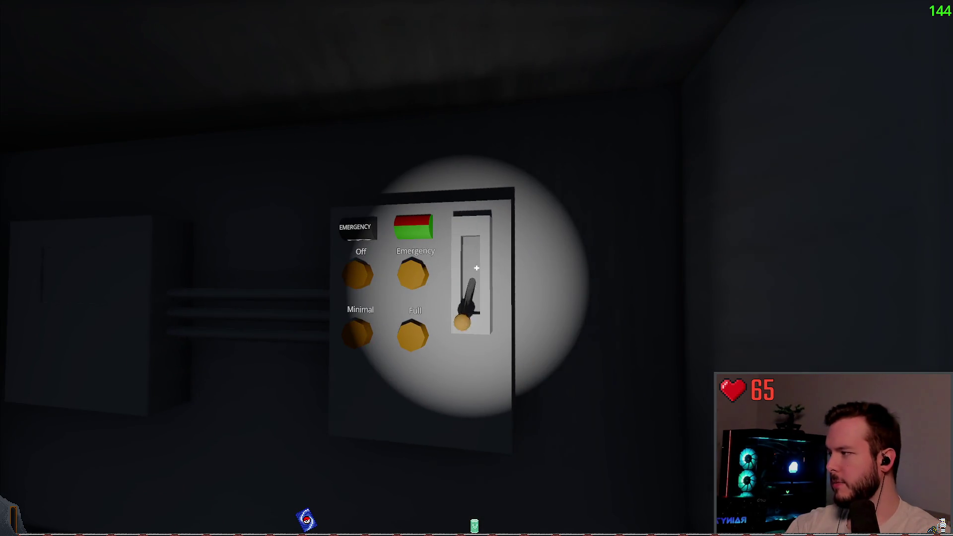
click(476, 269)
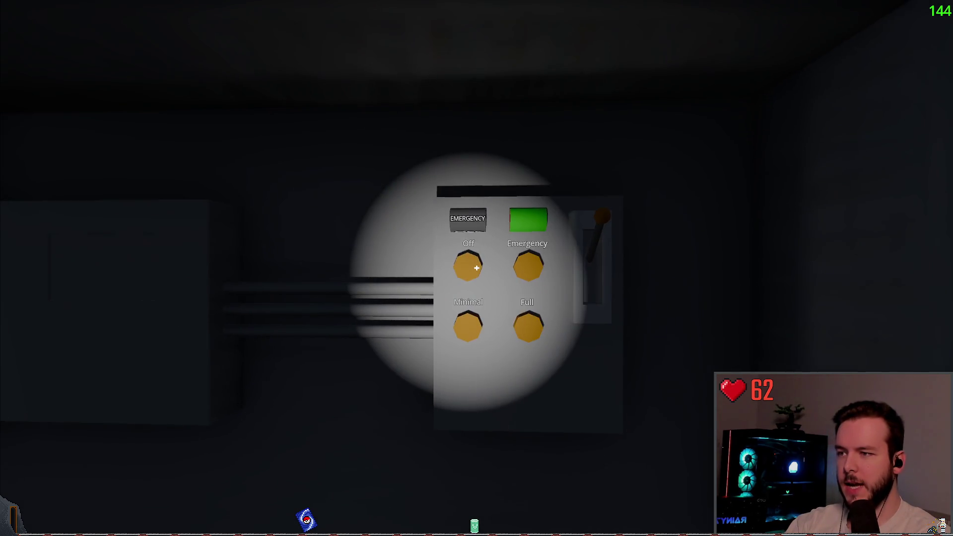
click(477, 268)
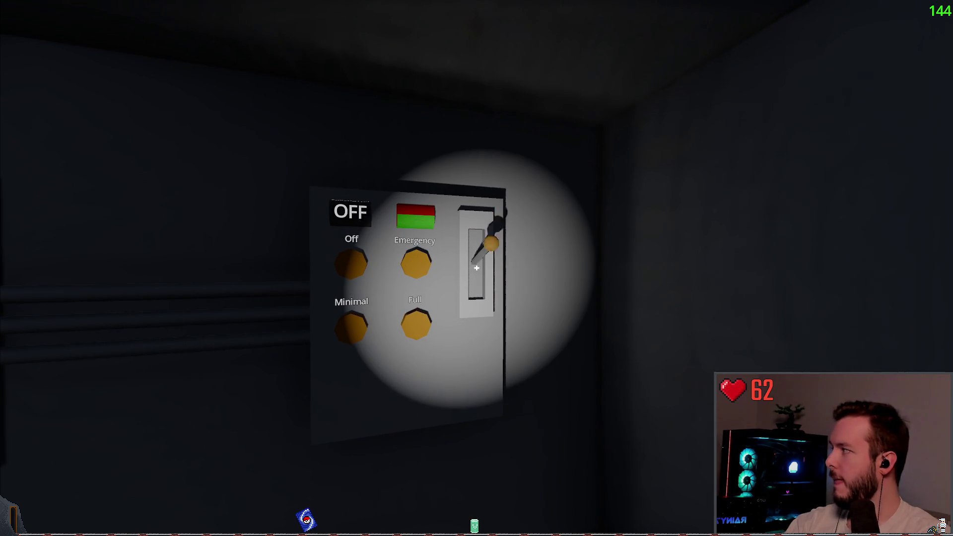
click(477, 268)
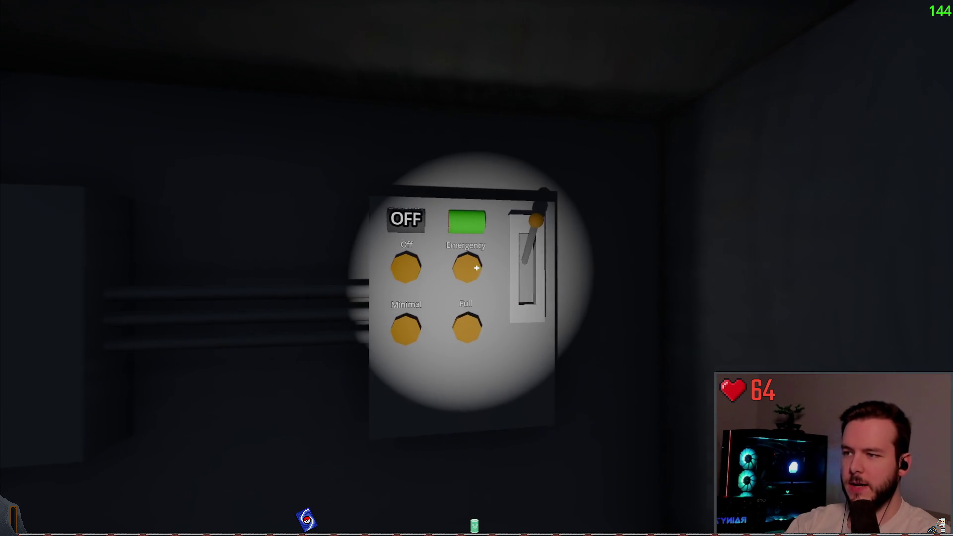
- Walk outside, turn on the flashlight, and inspect the ERROR wall panel
key(w)
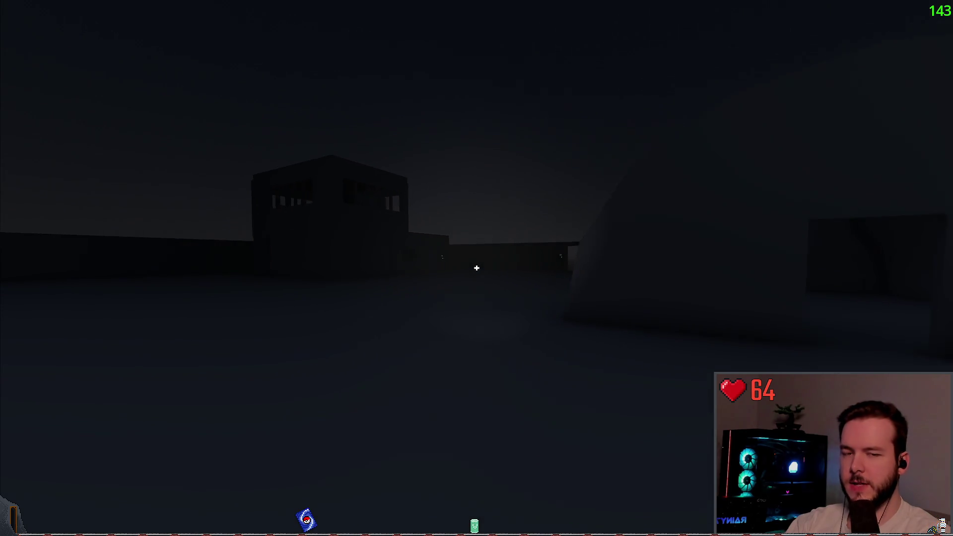
key(w)
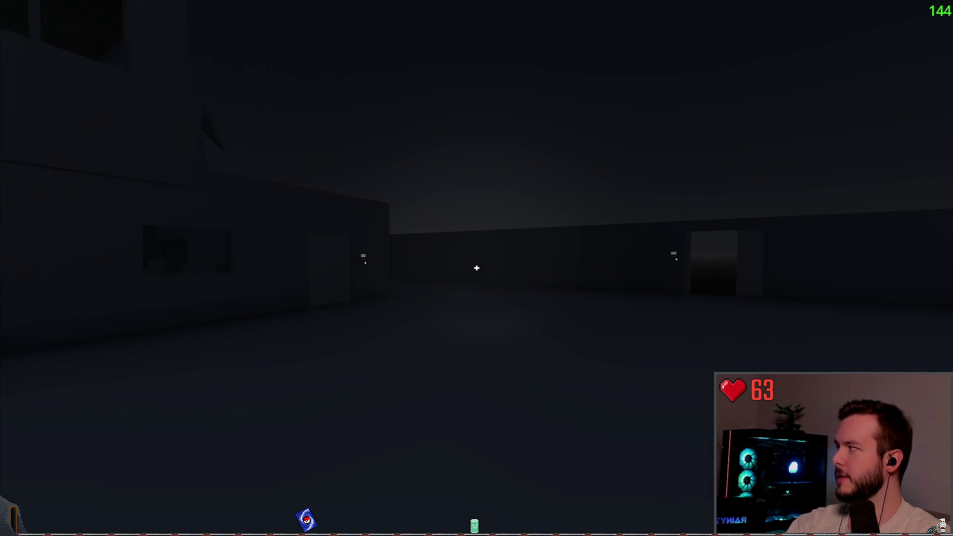
key(f)
key(w)
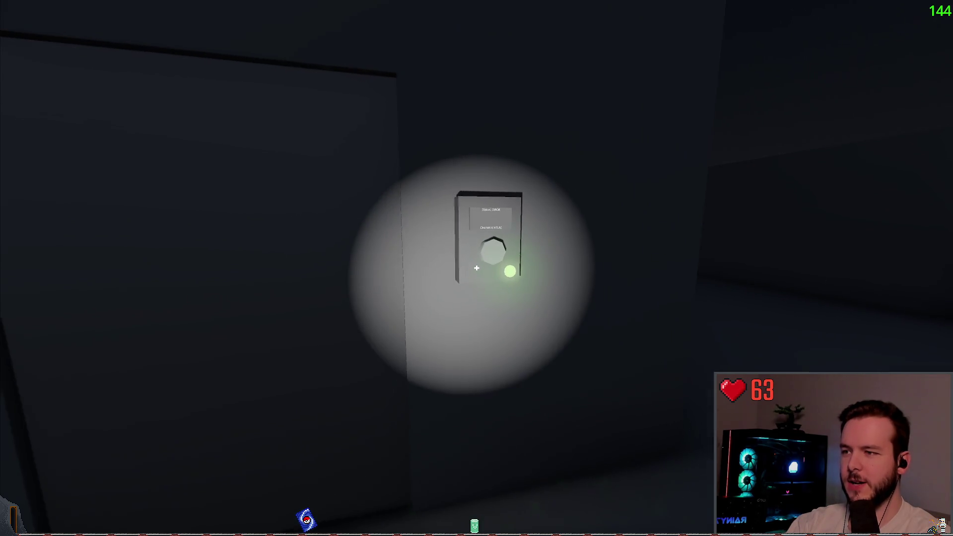
key(s)
key(a)
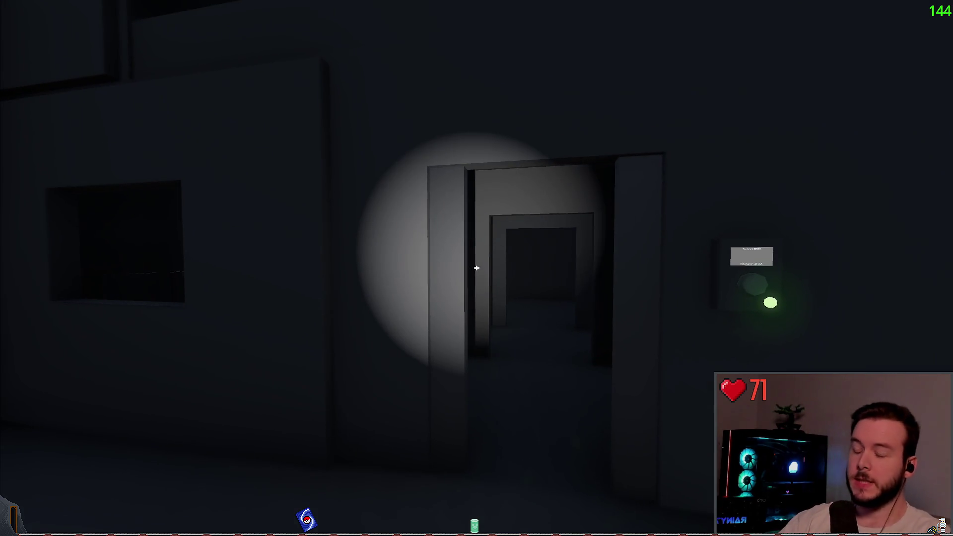
- Walk through the doorway and upstairs to open the bedroom's key cabinet
key(w)
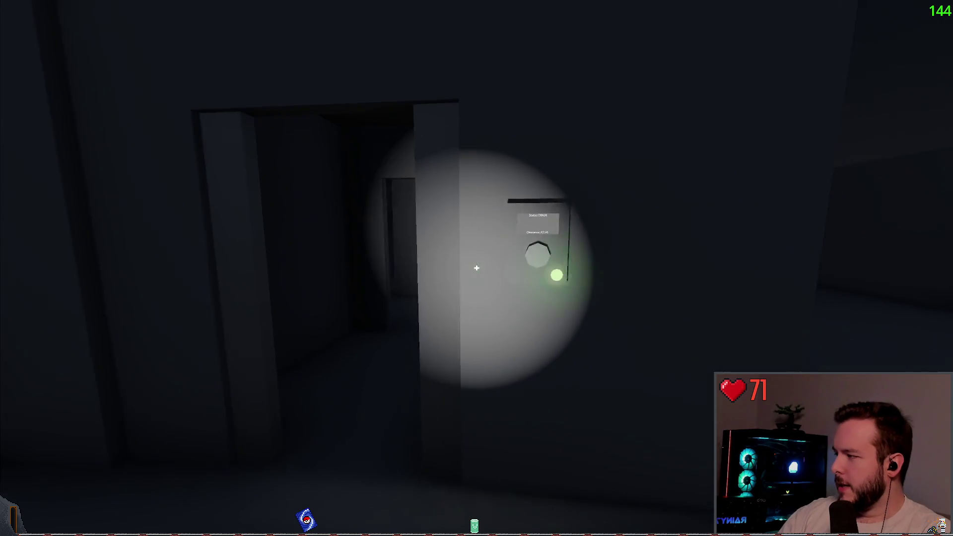
key(w)
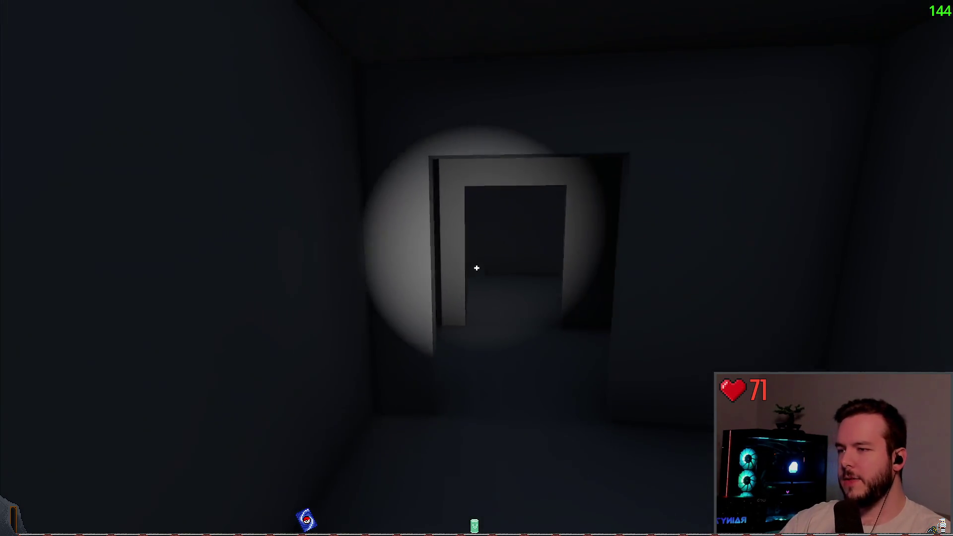
key(w)
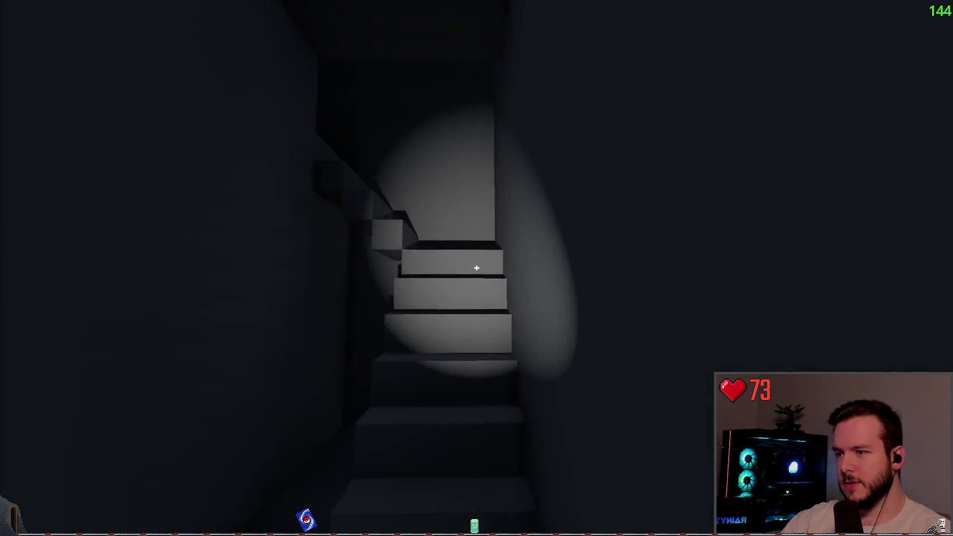
key(w)
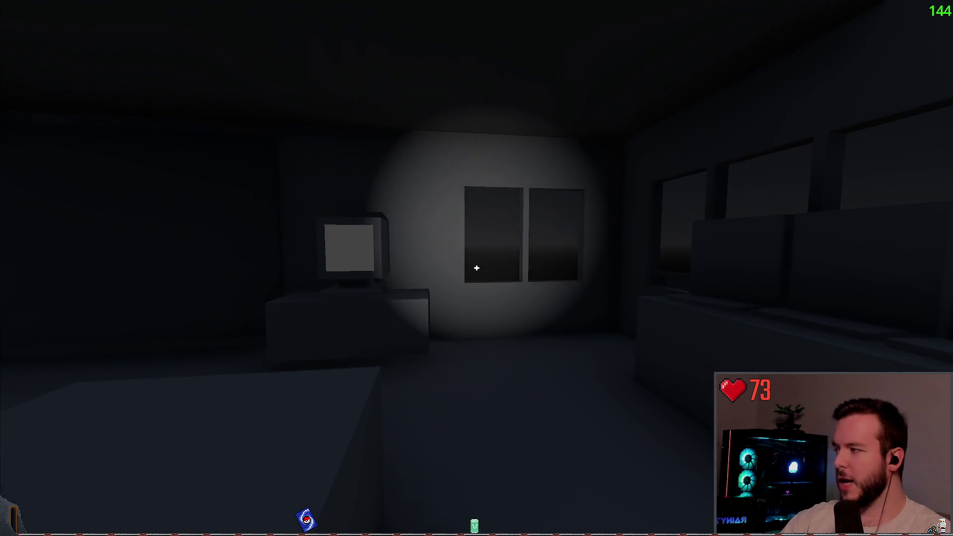
key(w)
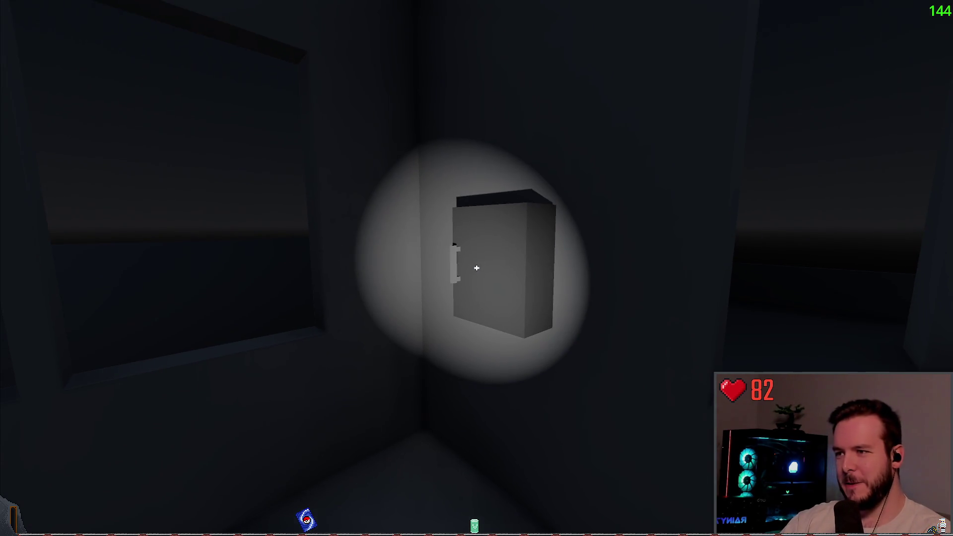
key(e)
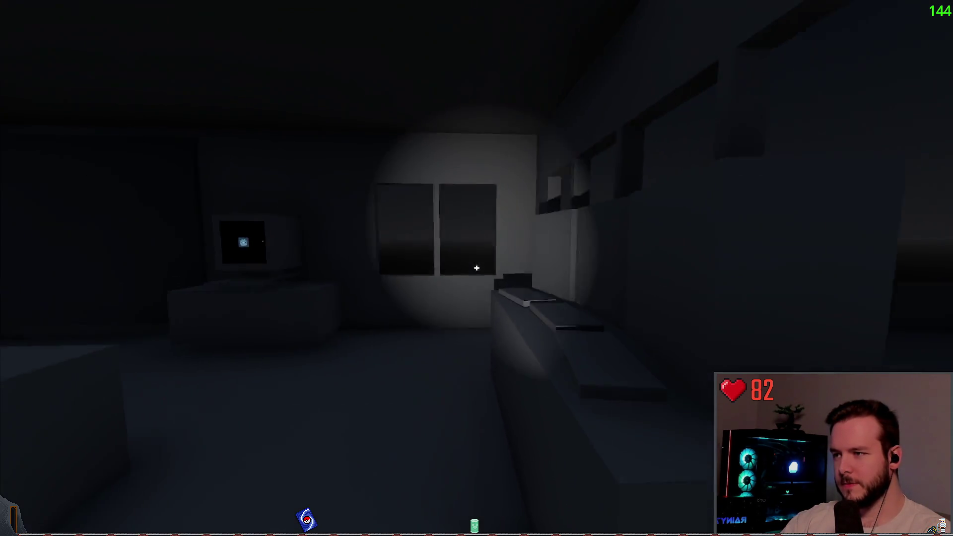
- Use the desk computer, then Dev Quit from the pause menu
key(w)
key(e)
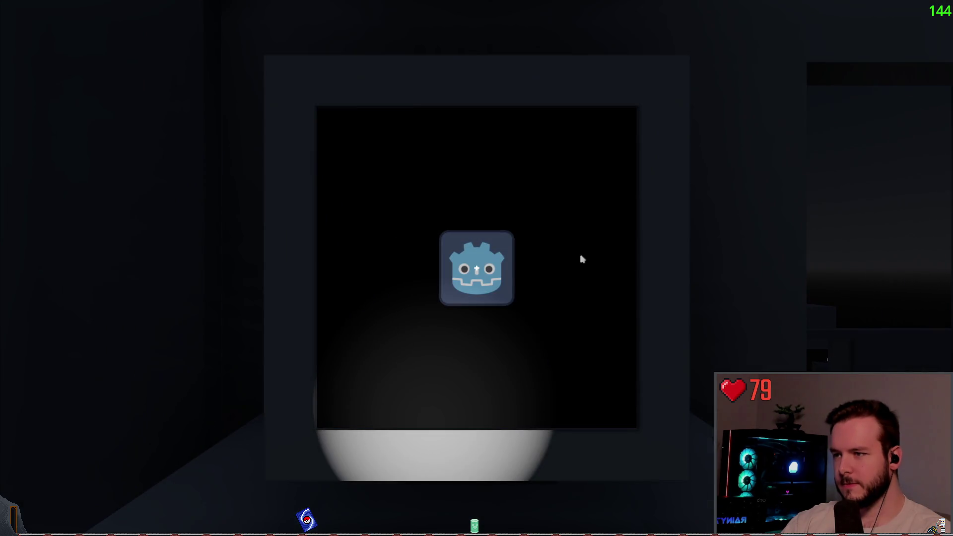
key(Escape)
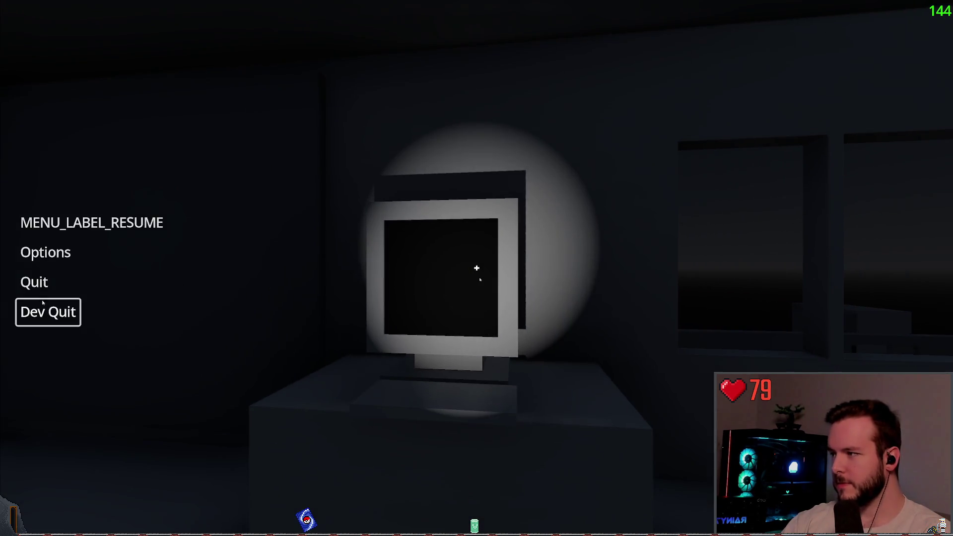
click(47, 311)
- Review the 21 debugger errors about the missing interactable.gd and jump to the main_menu.gd:132 error
click(318, 157)
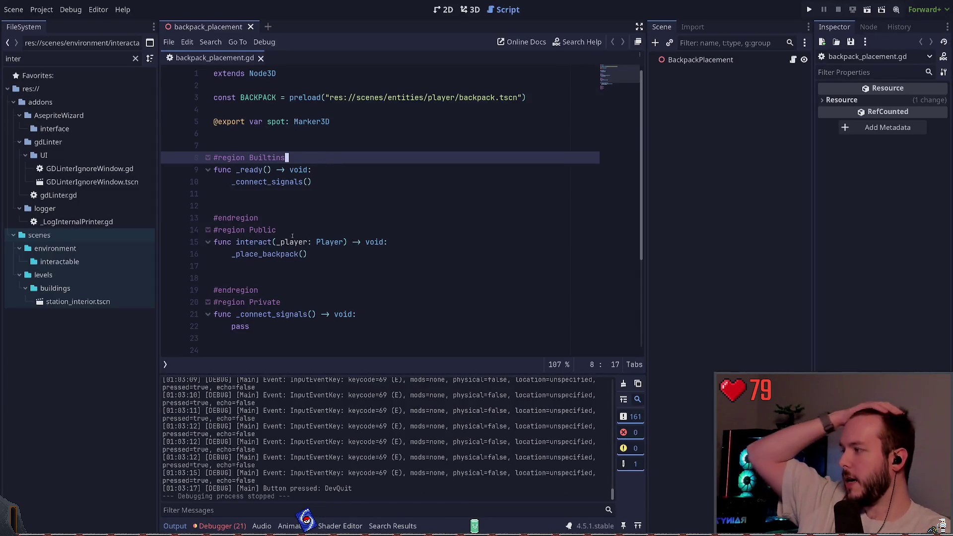
click(222, 525)
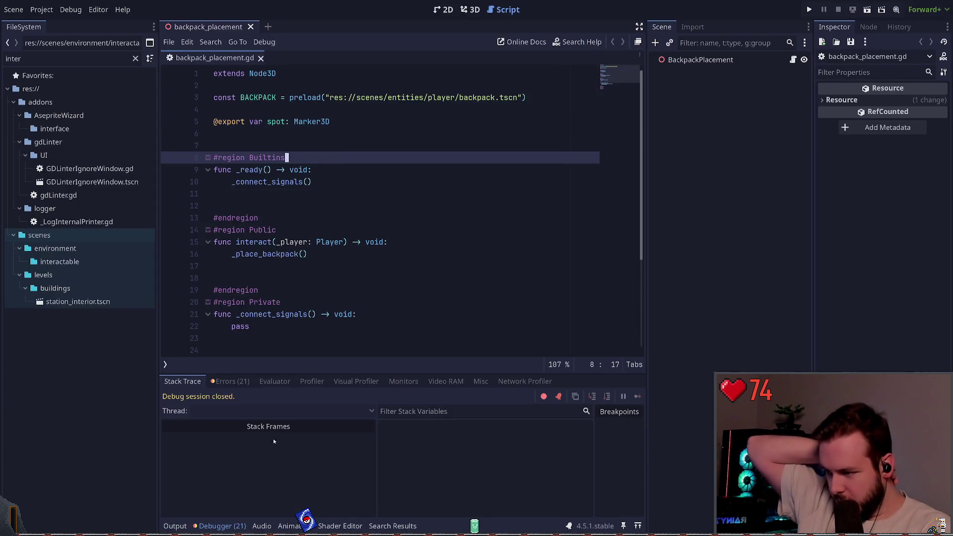
click(230, 382)
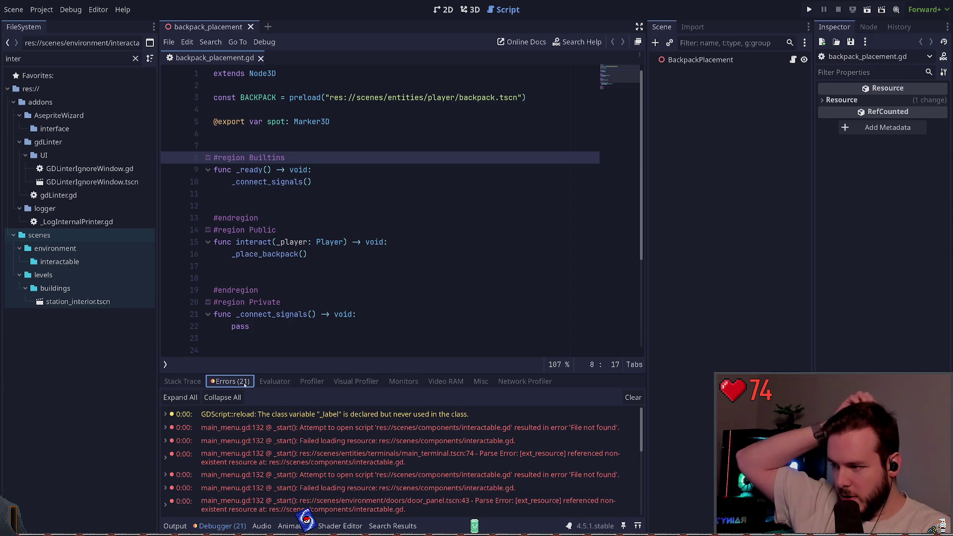
click(304, 428)
- Open the level_0.tscn scene by following its path in main_menu.gd
click(363, 266)
click(363, 278)
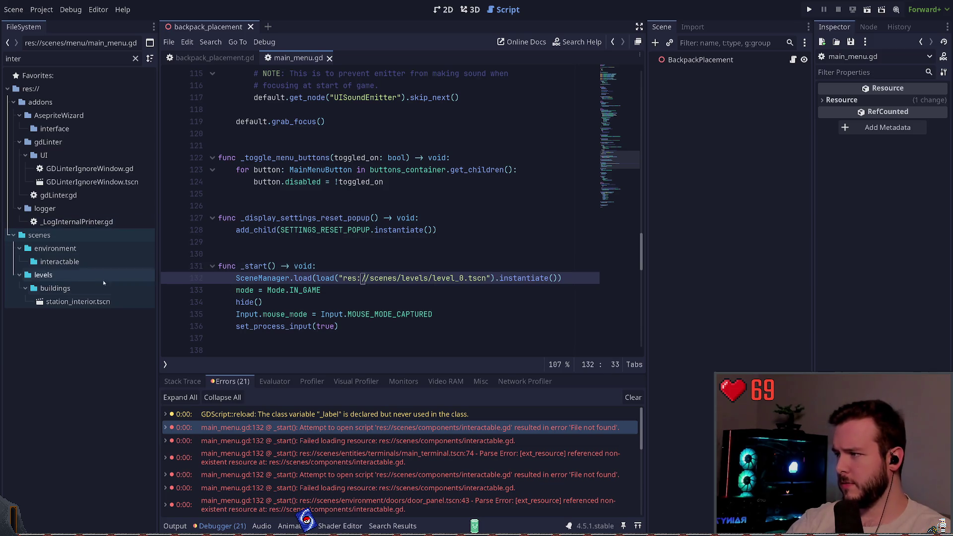
key(ctrl)
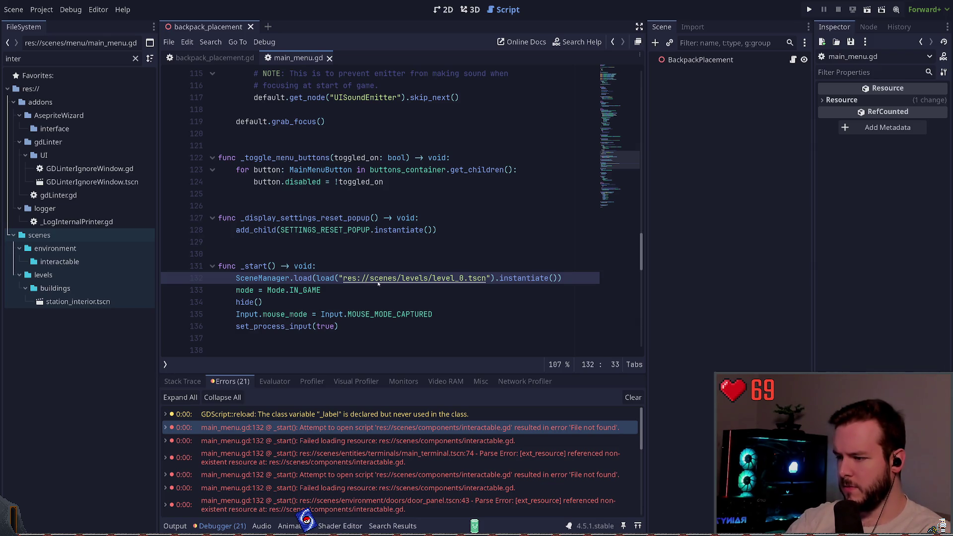
ctrl+click(379, 282)
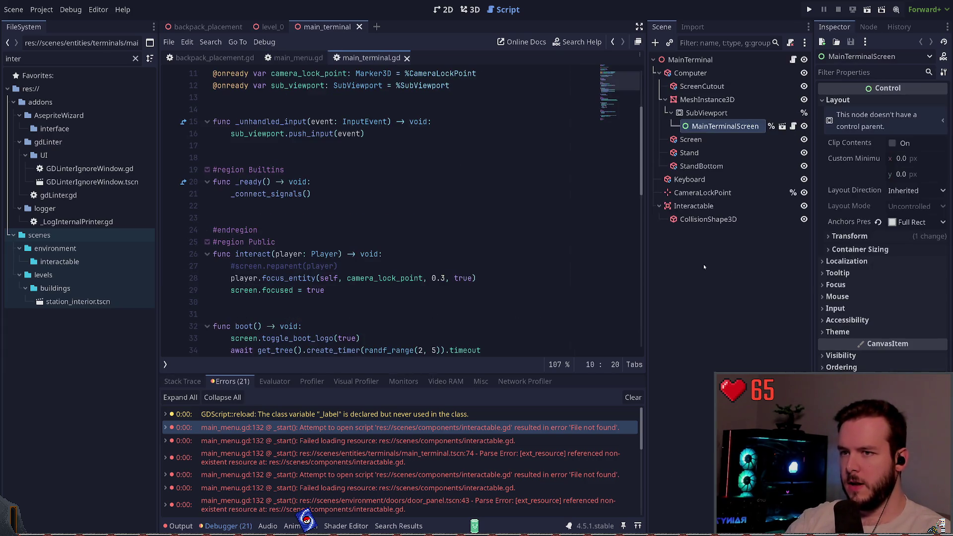
- Convert the main terminal's Interactable node into a plain Area3D named Area3D
click(705, 220)
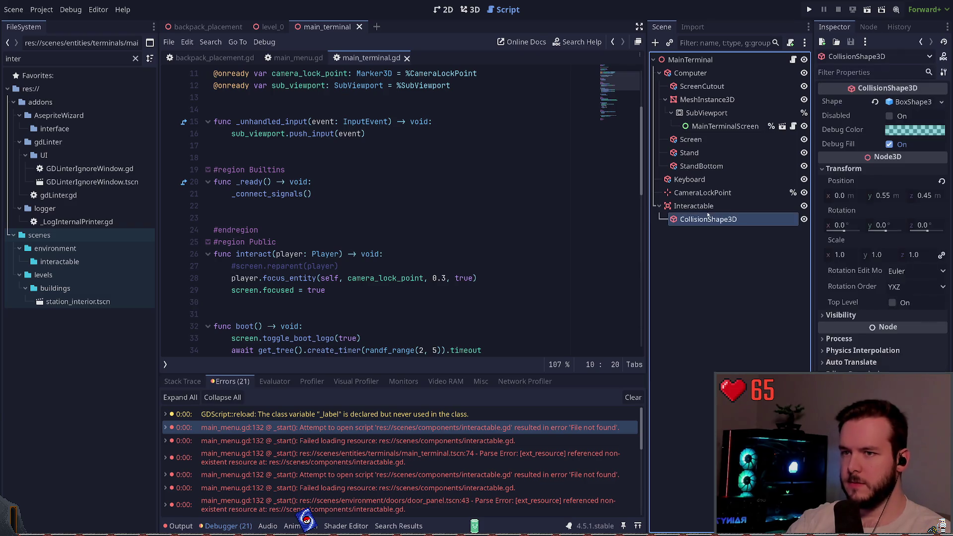
click(708, 206)
key(ctrl+F2)
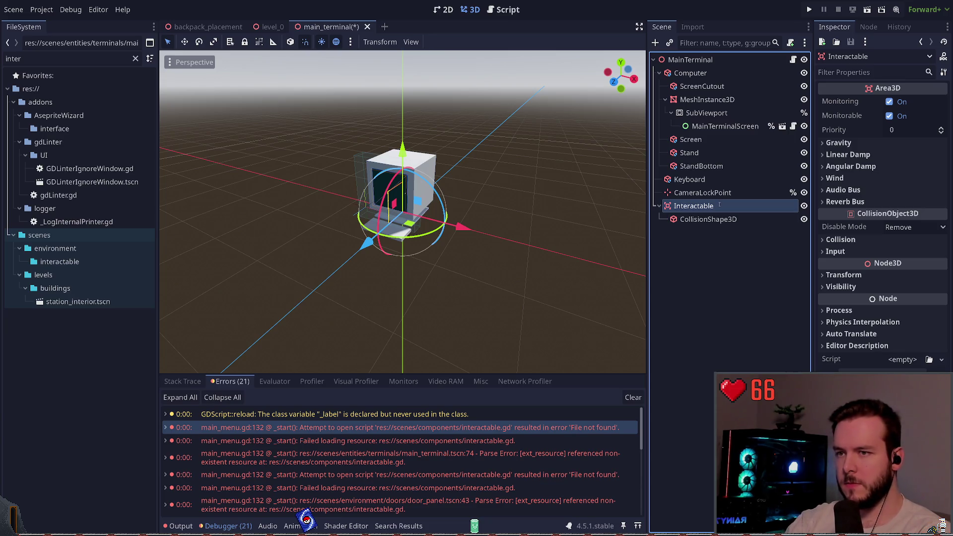
key(ctrl+z)
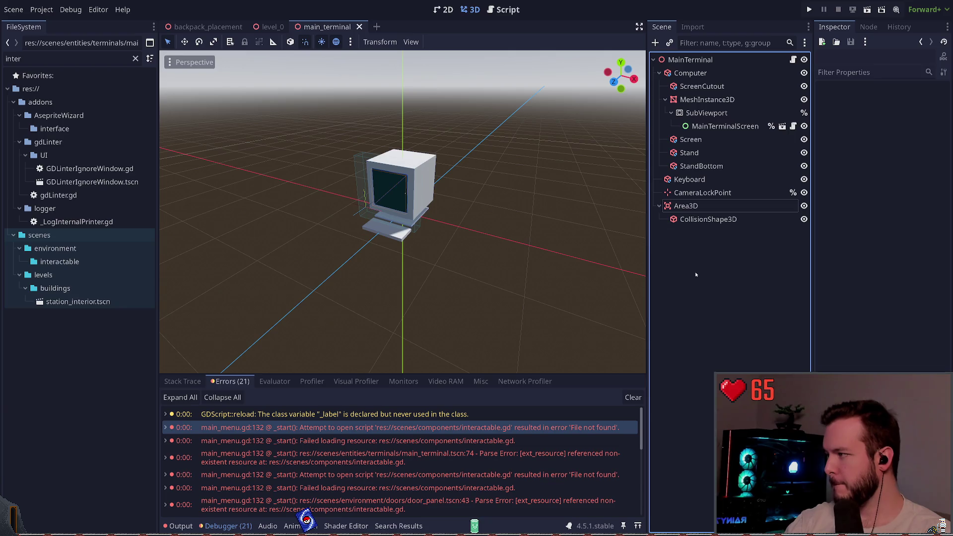
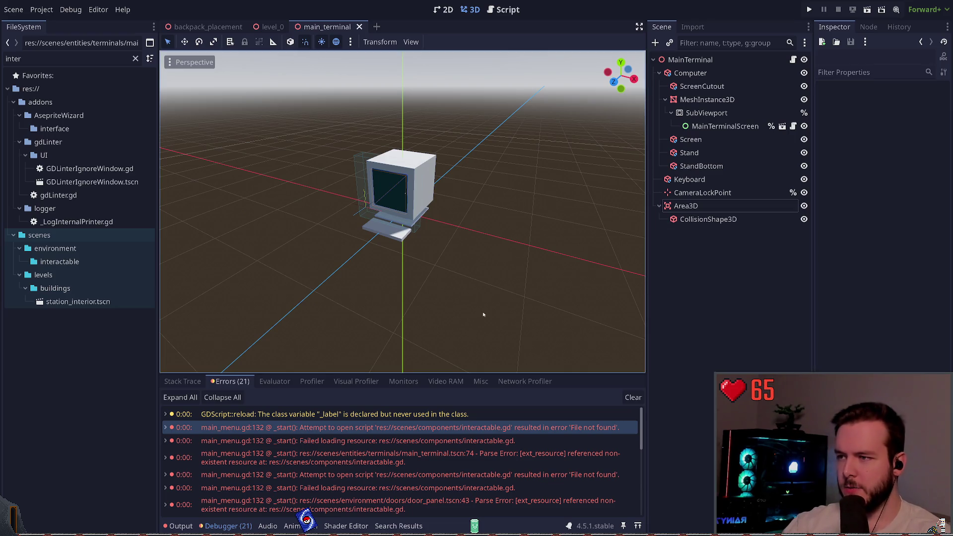
- Search the project for 'Interactable', close main_terminal, and open the door_panel scene
key(ctrl+shift+f)
key(Return)
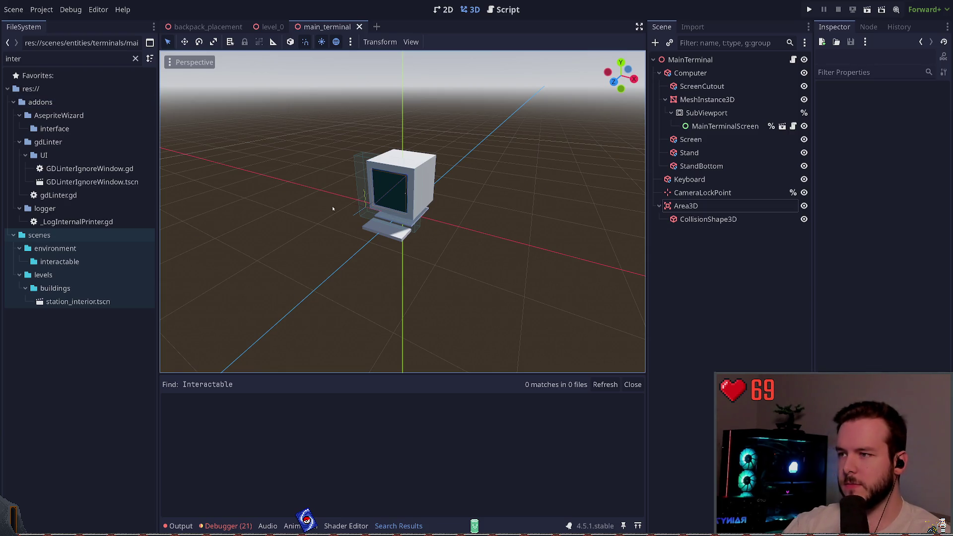
click(360, 26)
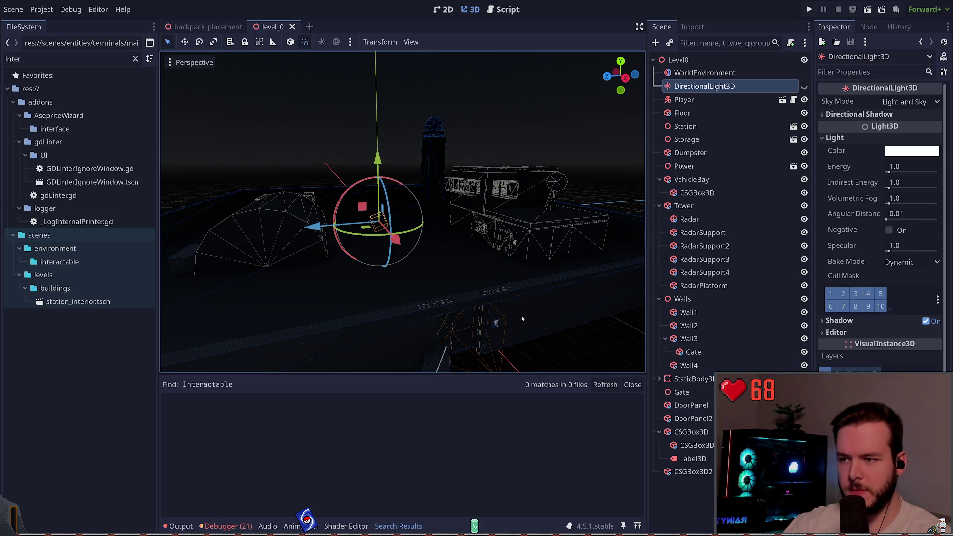
double_click(415, 312)
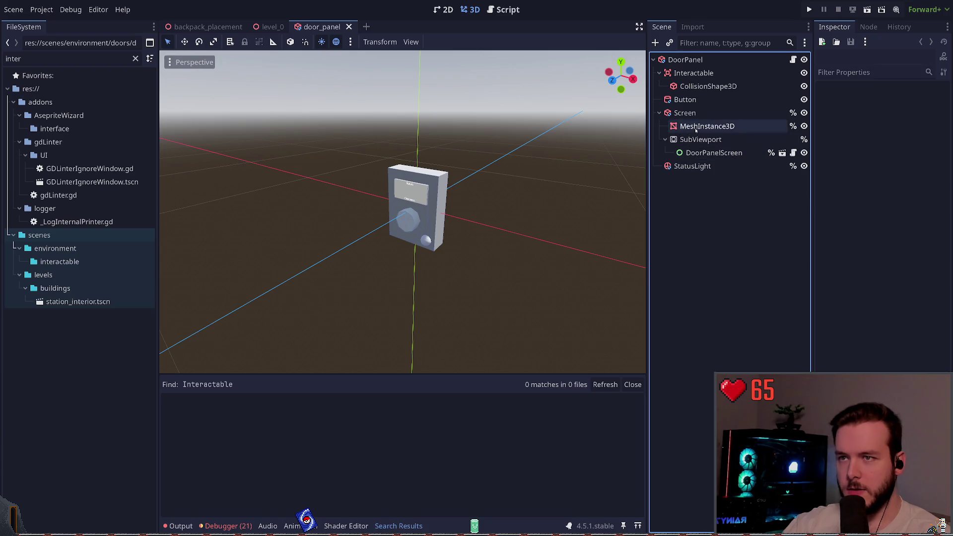
- Rename door_panel's Interactable node to Area3D, save the scene, and review the debugger errors
click(694, 74)
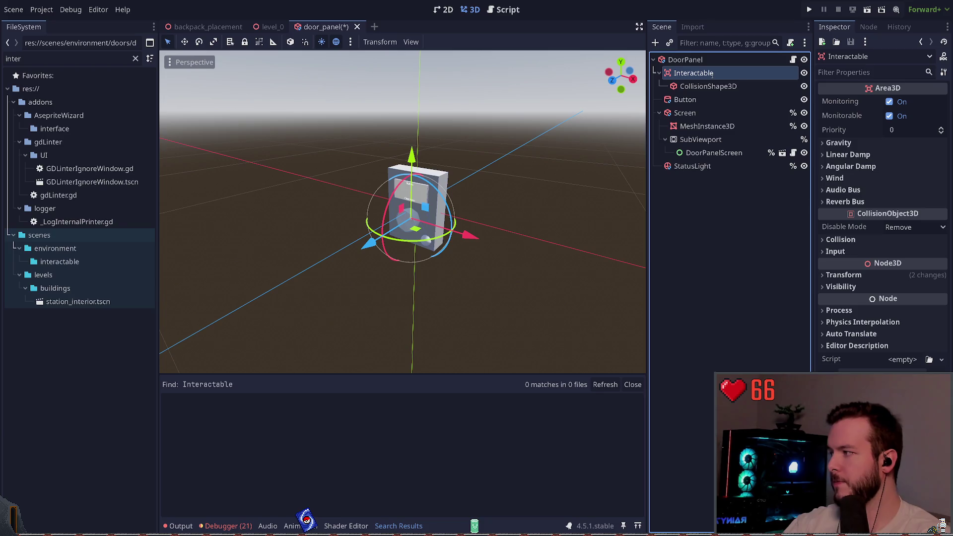
key(ctrl+z)
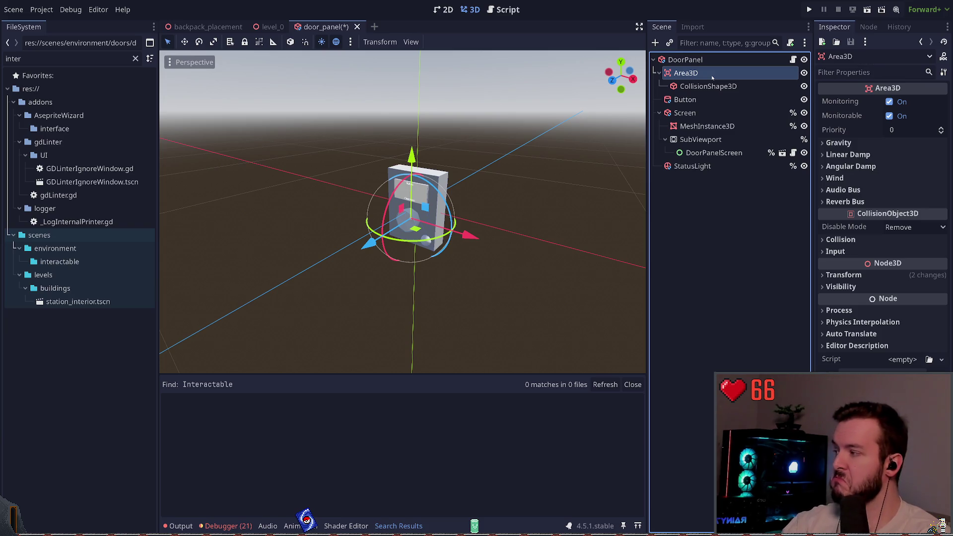
key(ctrl+s)
click(728, 207)
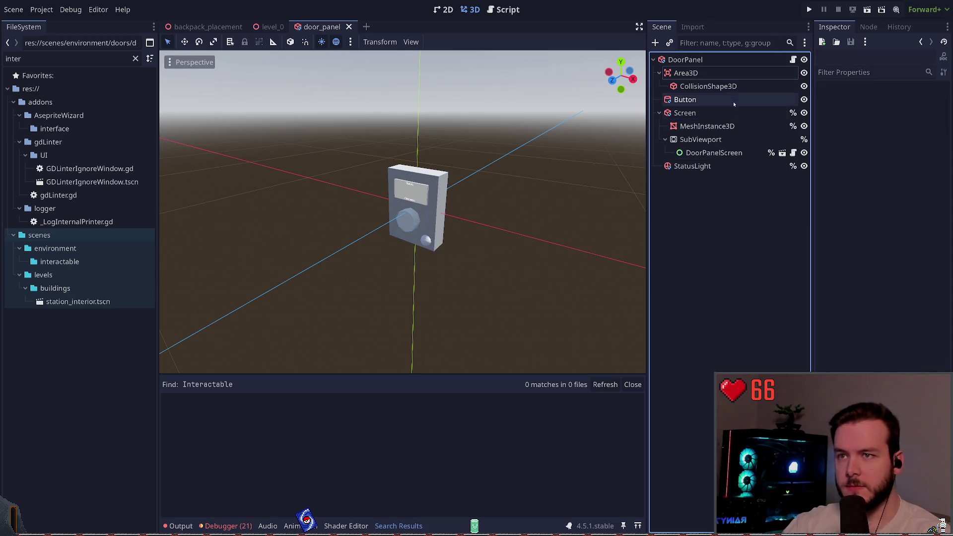
click(728, 86)
click(728, 73)
click(719, 202)
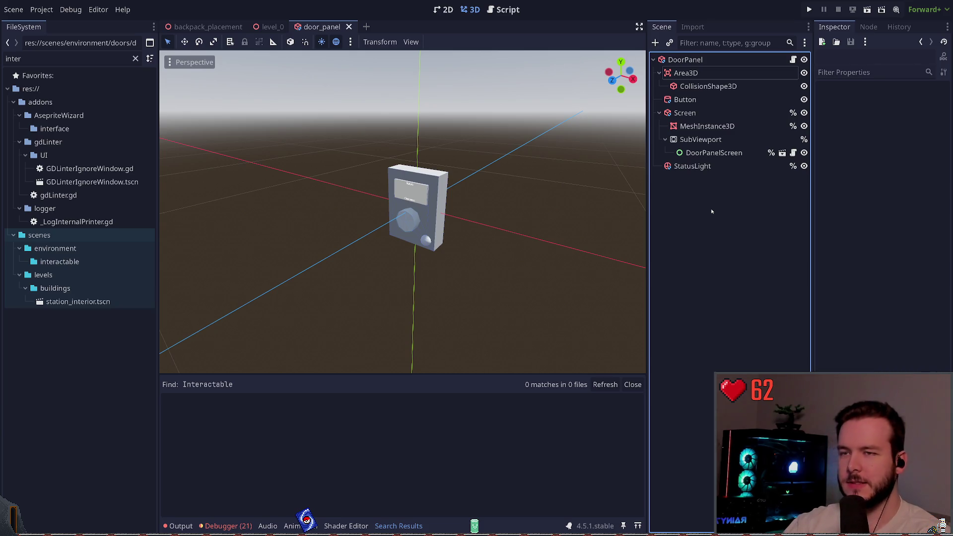
click(229, 526)
scroll(287, 447, down, 3)
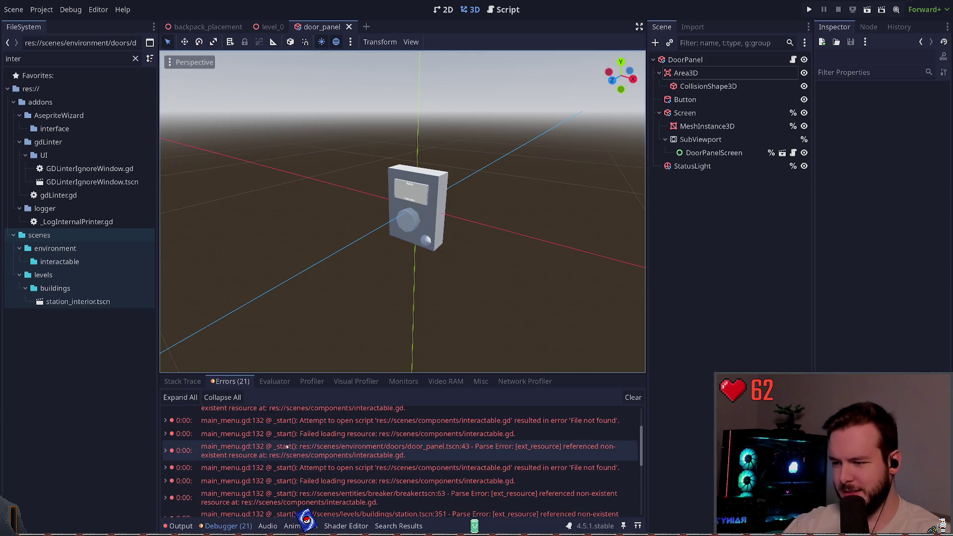
- Jump from a missing-resource error into the code, then switch scripts through to the pneumatic_switch scene
scroll(319, 451, down, 3)
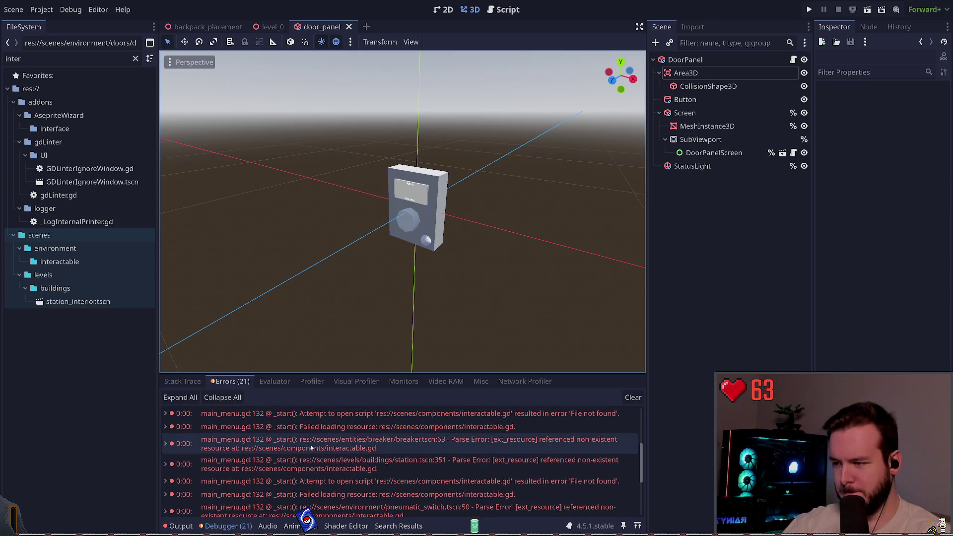
double_click(311, 449)
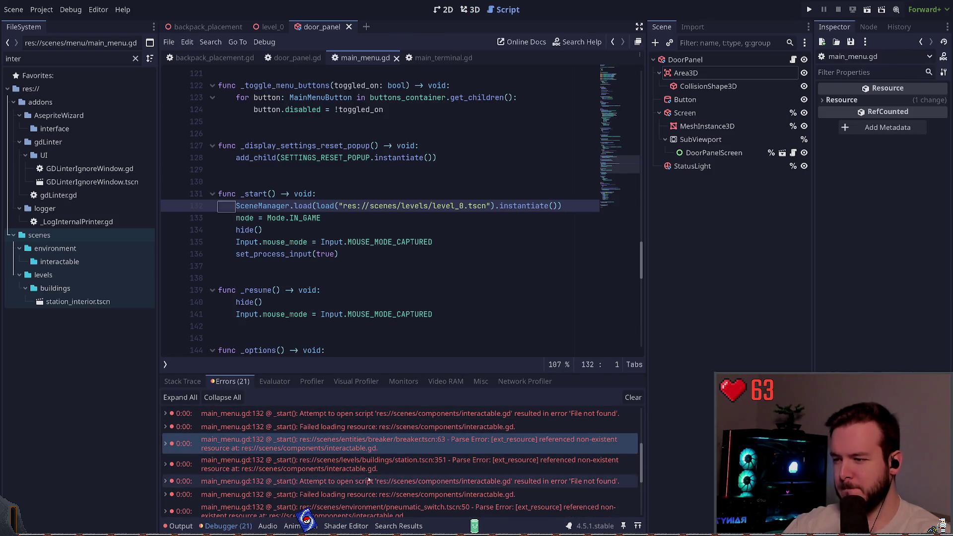
scroll(492, 423, down, 1)
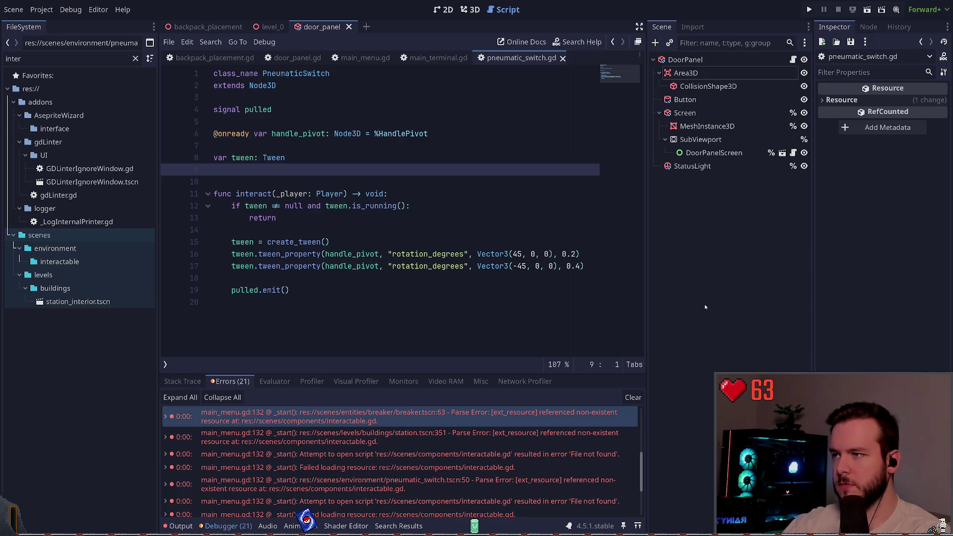
key(alt+Left)
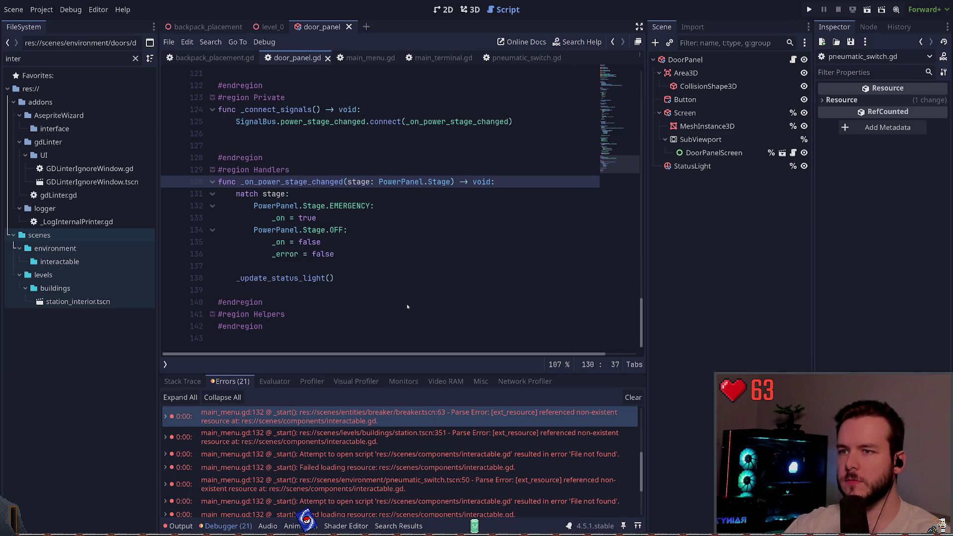
key(alt+Right)
click(694, 152)
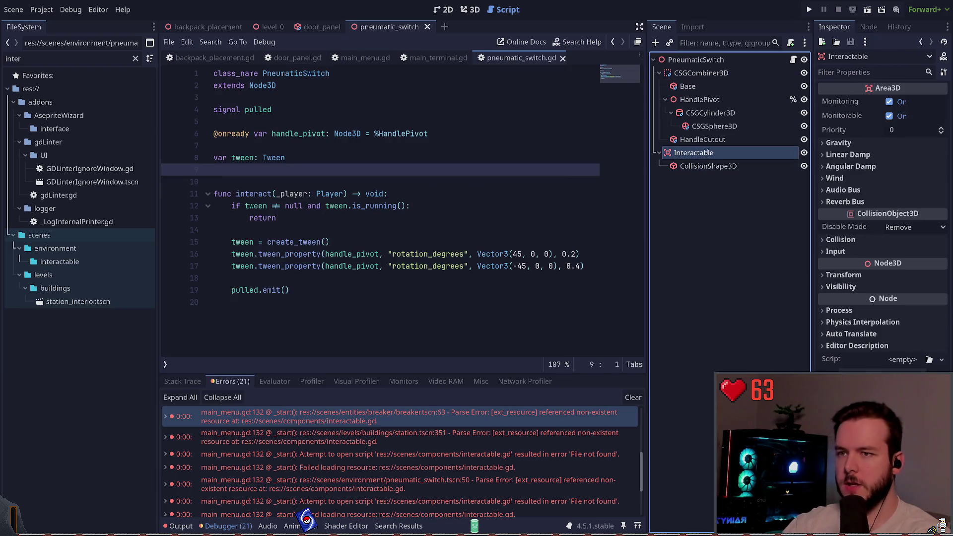
- Rename pneumatic_switch's Interactable node to Area3D, then run the game with F5 and quit it
key(ctrl+z)
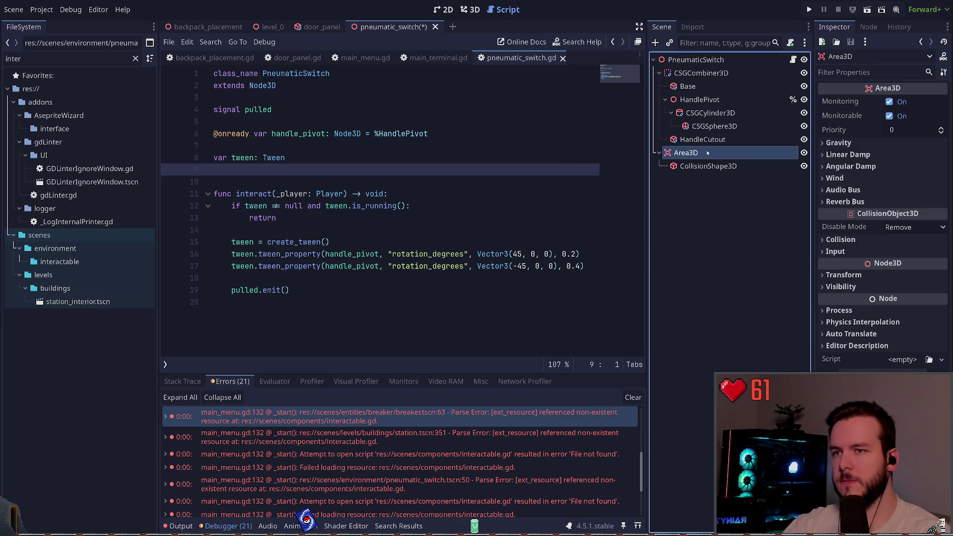
click(709, 165)
click(703, 153)
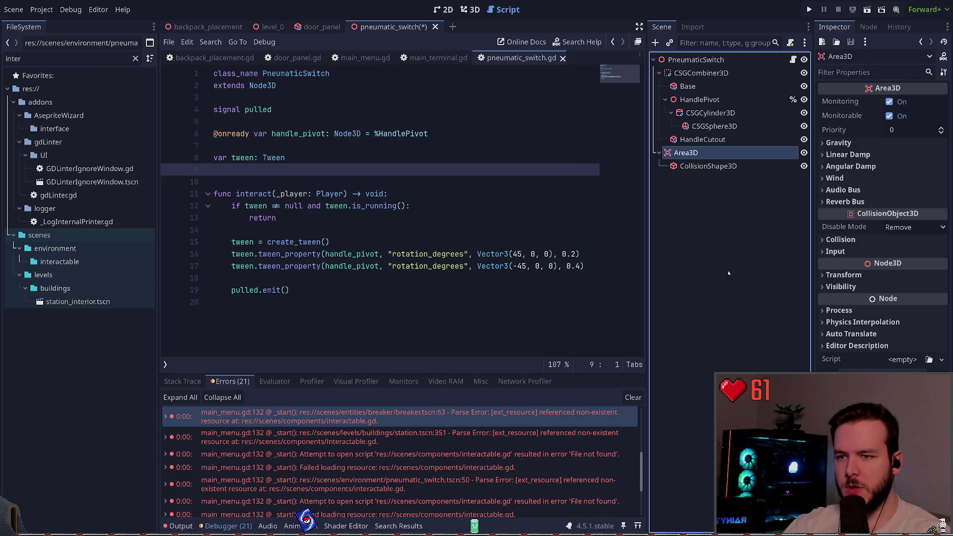
key(F5)
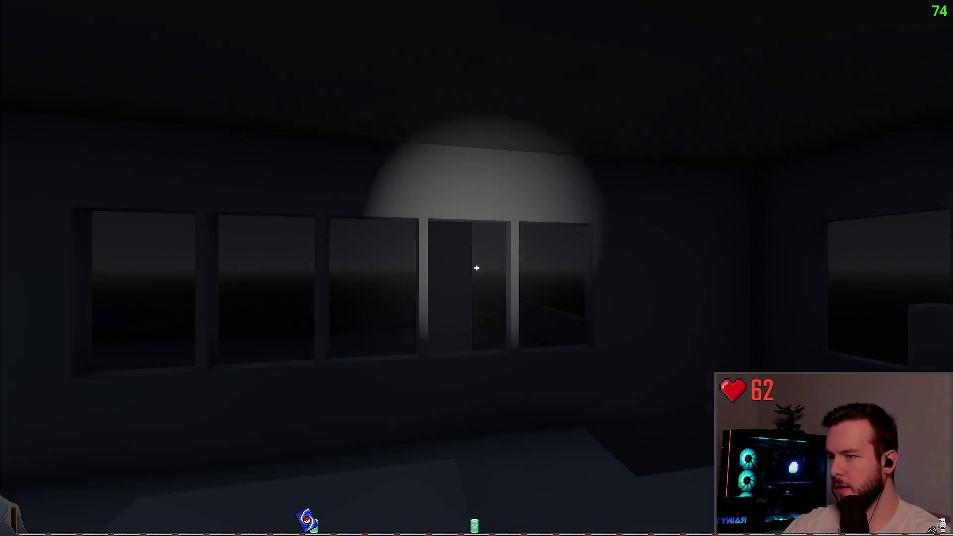
key(Escape)
click(55, 310)
- Follow the first remaining debugger error to its code line, then navigate back to the breaker scene
click(230, 524)
click(308, 418)
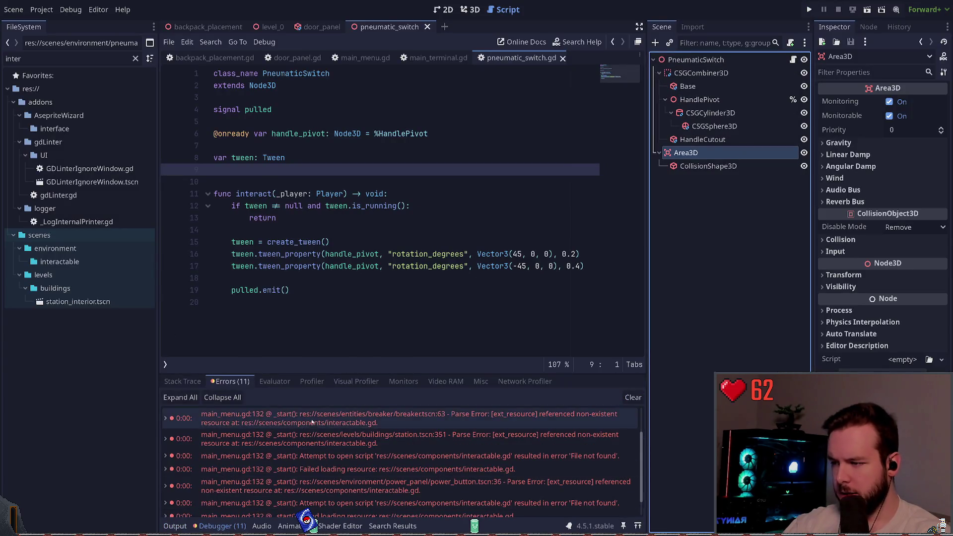
click(380, 243)
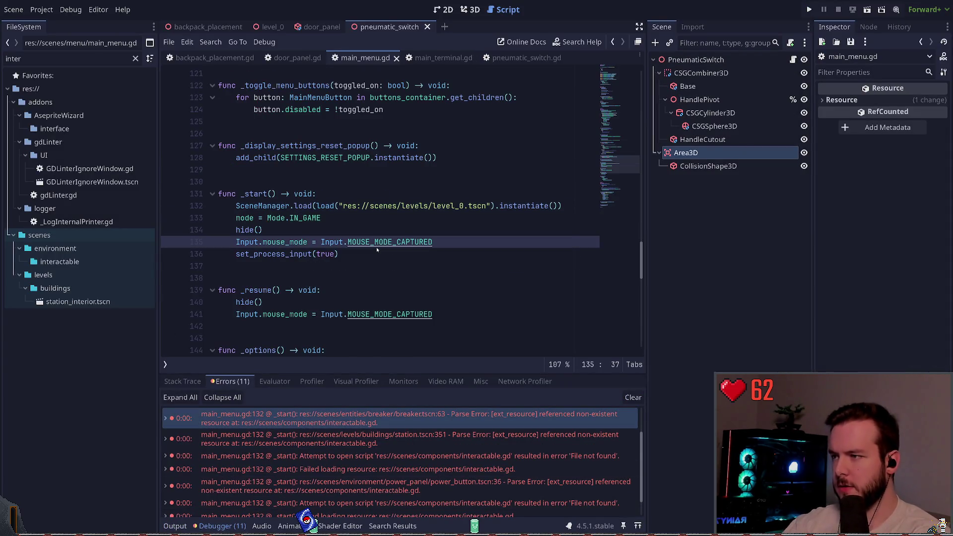
key(alt+Left)
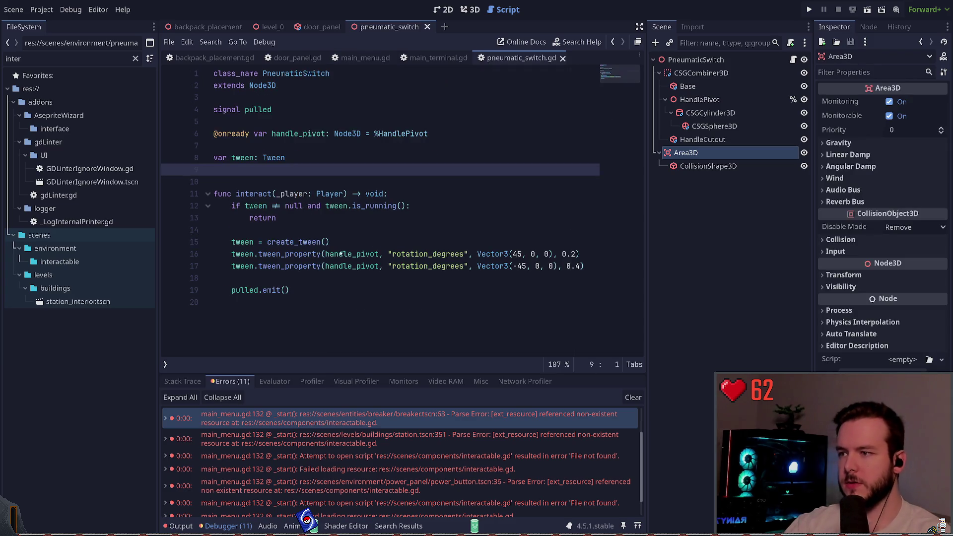
key(alt+Left)
key(alt+Left)
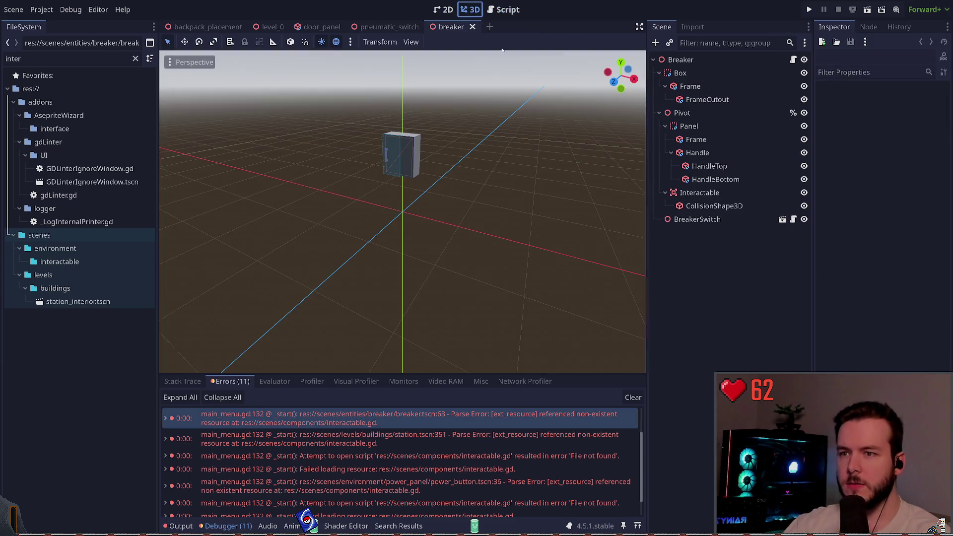
- Rename the breaker's Interactable node to Area3D, save breaker.tscn, and run the game with F5
click(705, 211)
click(705, 194)
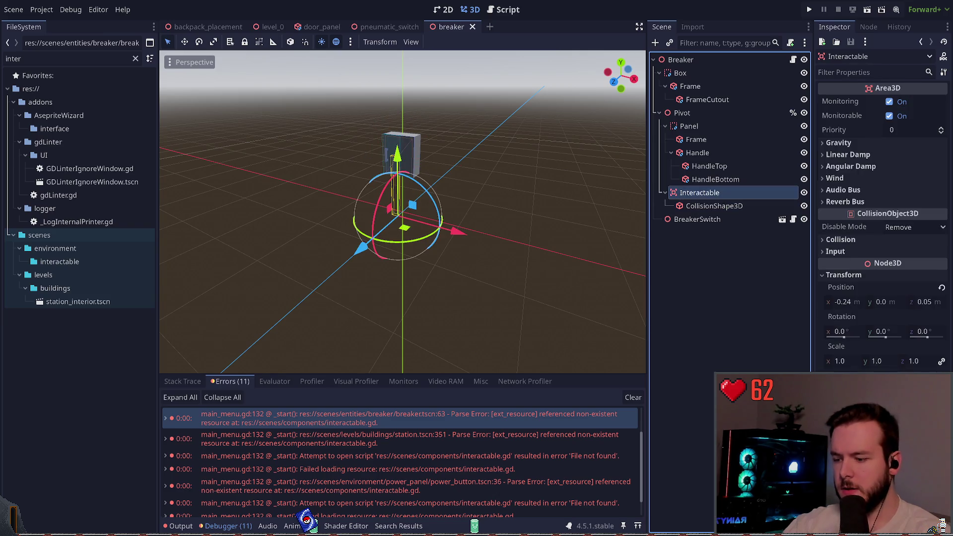
key(BackSpace)
key(Return)
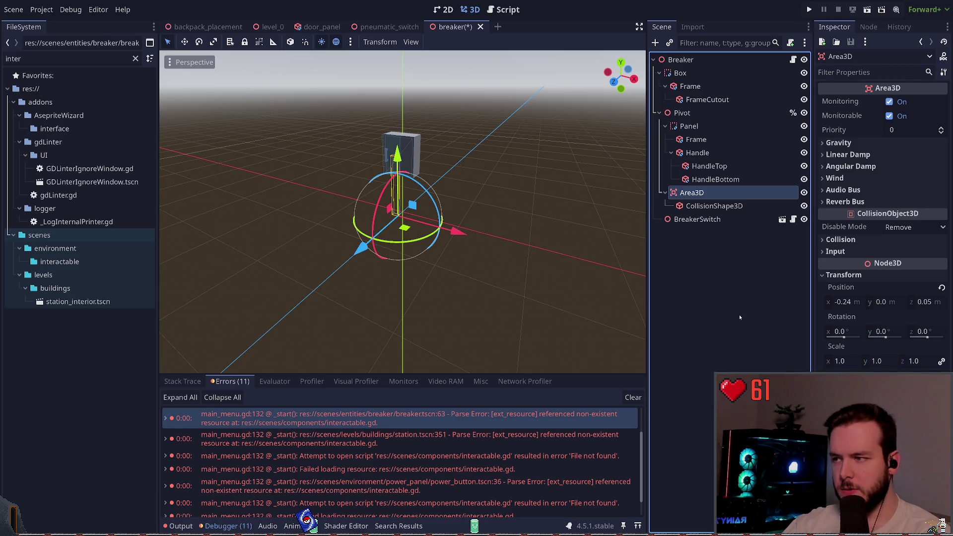
key(ctrl+s)
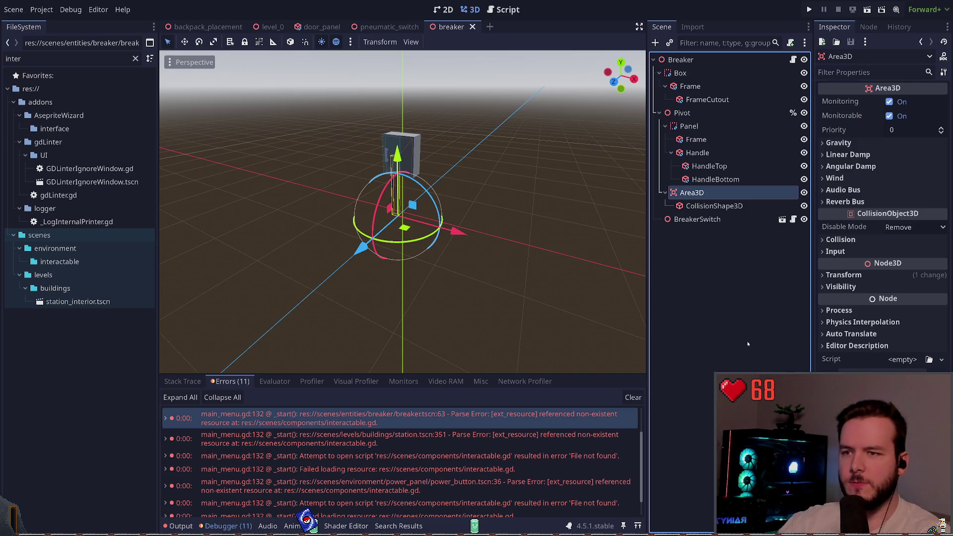
click(730, 258)
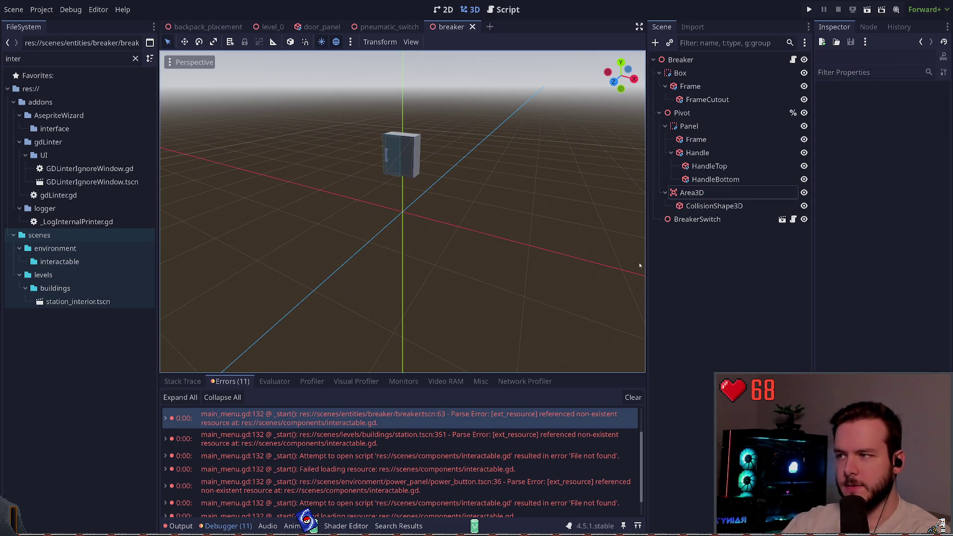
key(F5)
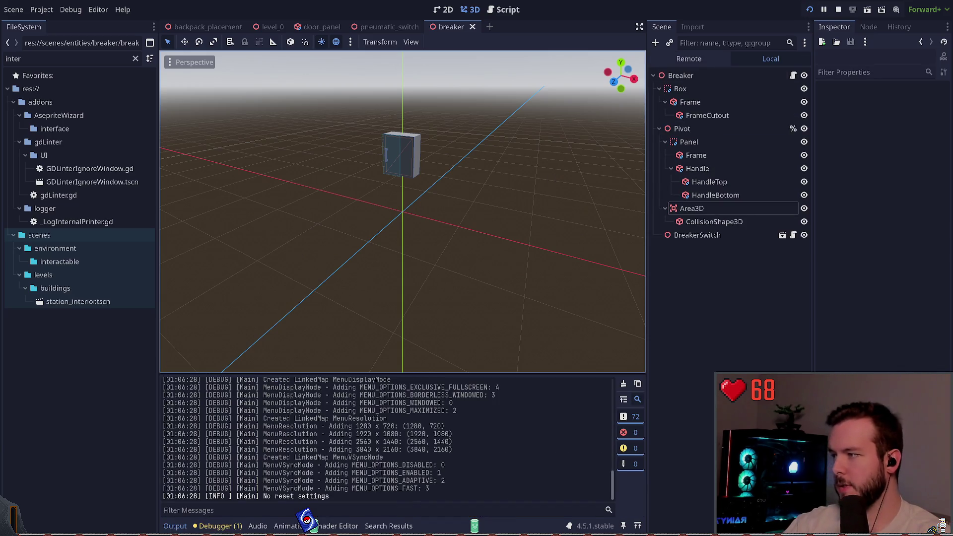
- Quit the running game from its pause menu and confirm
key(Escape)
click(46, 311)
click(426, 288)
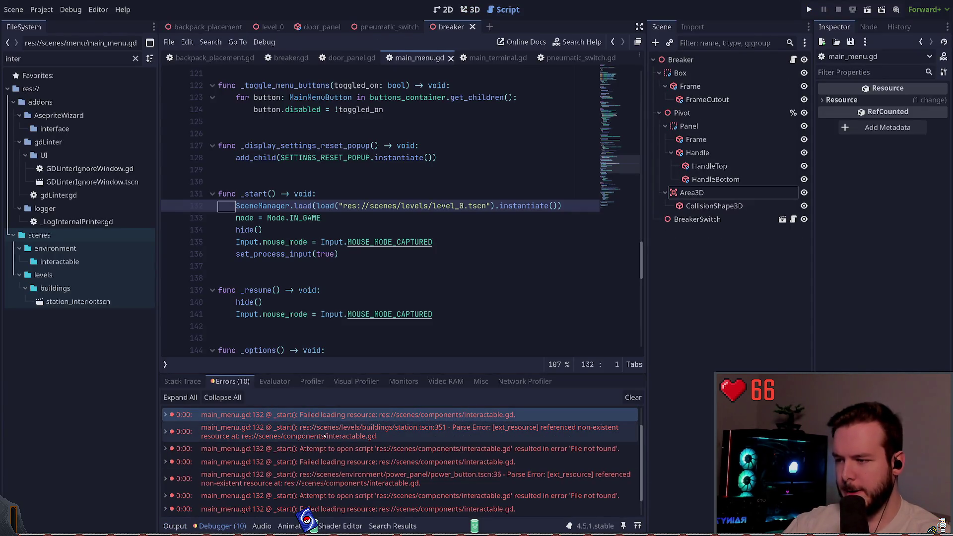
- Select the station.tscn parse error, then move through breaker.gd to power_button.gd and its scene
click(324, 436)
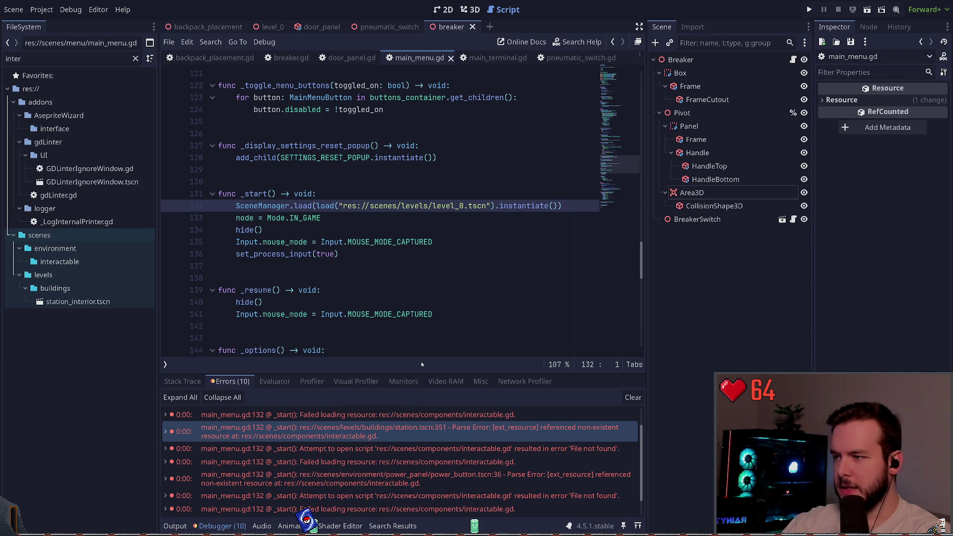
key(alt+Left)
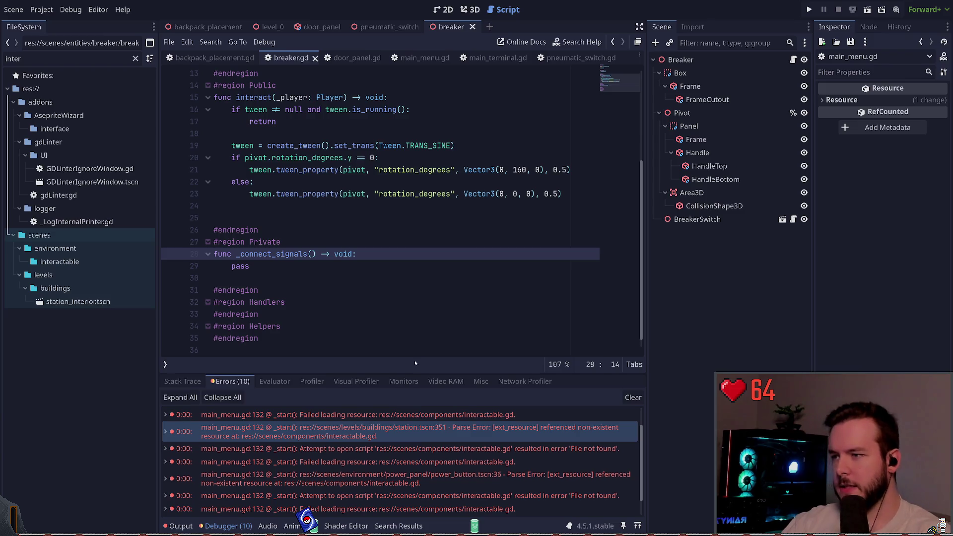
key(alt+Left)
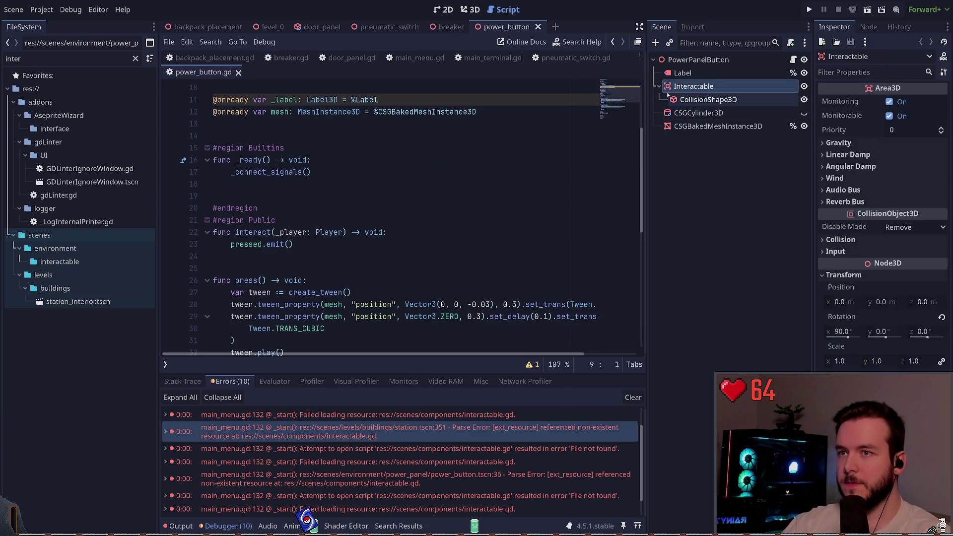
- Restore the power button's node name to Area3D in the 3D view and save the scene
click(469, 10)
click(687, 87)
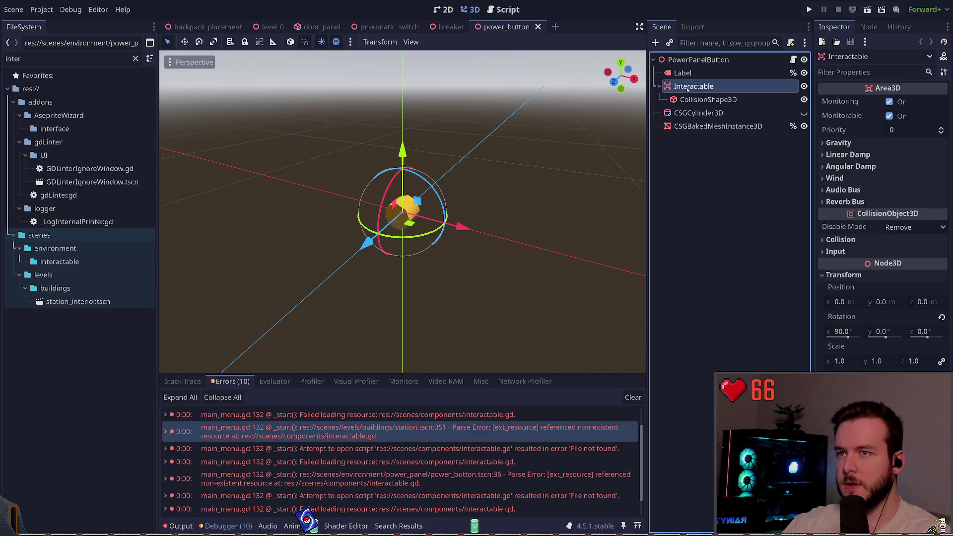
key(ctrl+z)
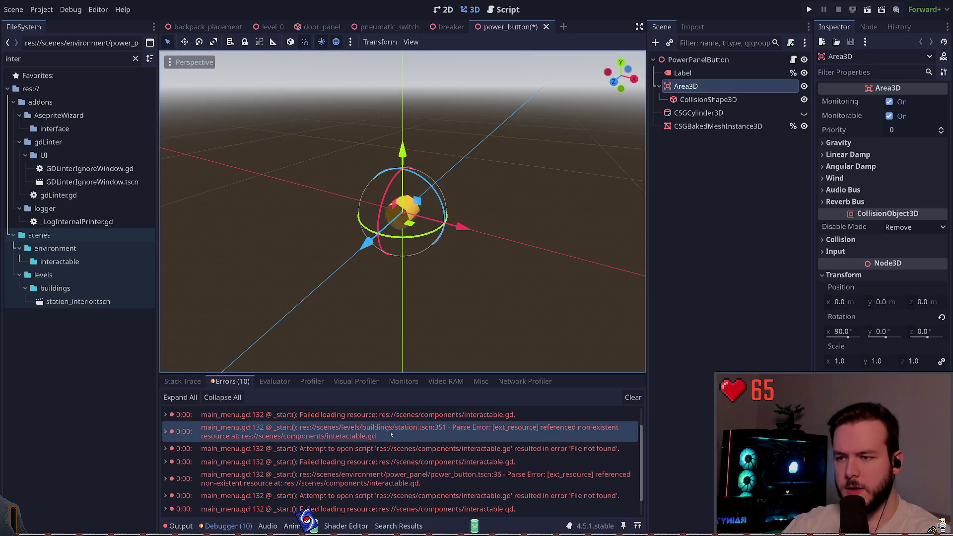
key(ctrl+s)
click(705, 168)
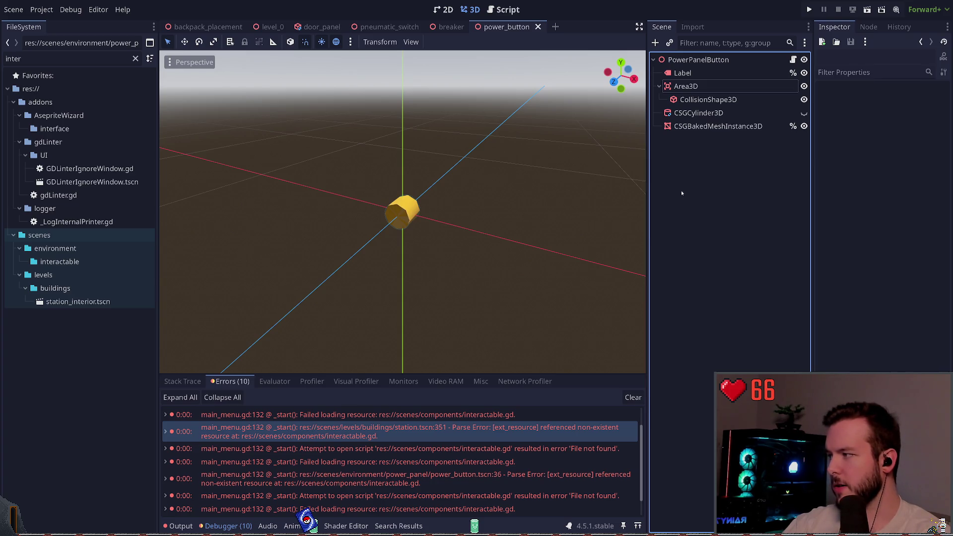
- Run the project, start the game from the main menu, then quit via the pause menu
click(808, 9)
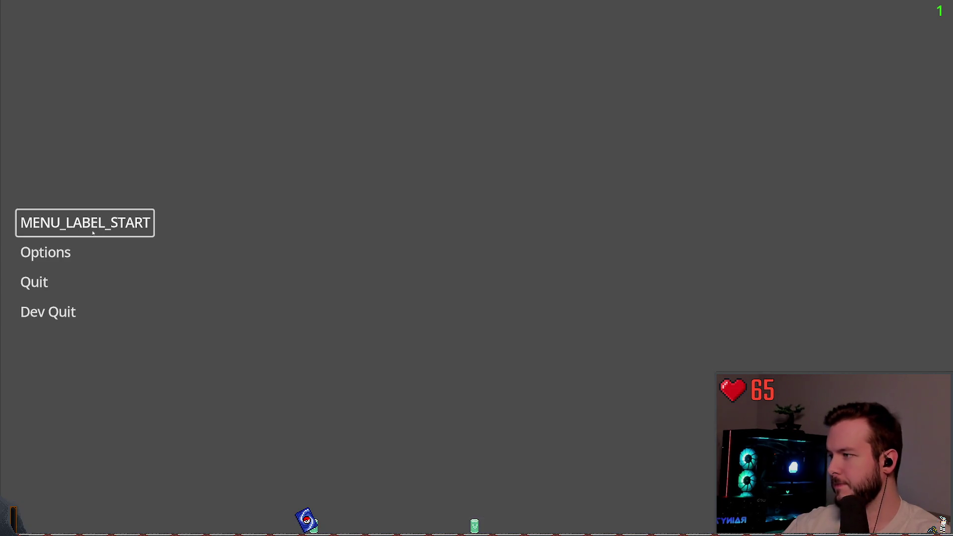
click(93, 233)
key(Escape)
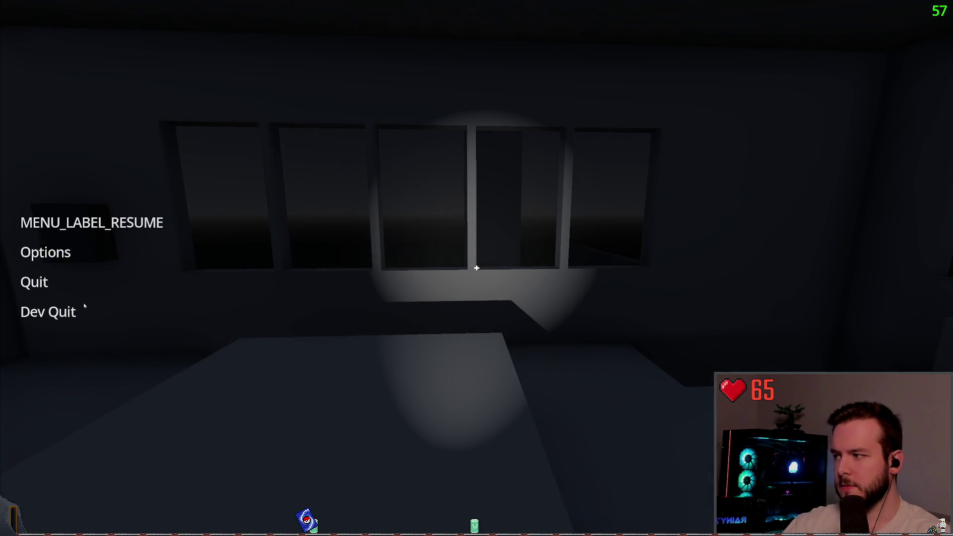
click(80, 310)
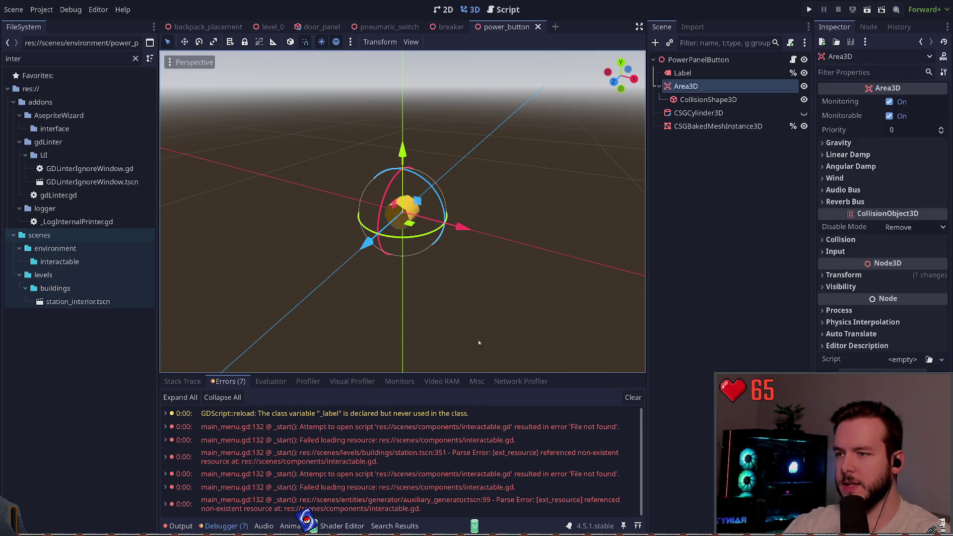
- Restore the Interactable node under Handle to Area3D and save the auxiliary generator scene
click(700, 272)
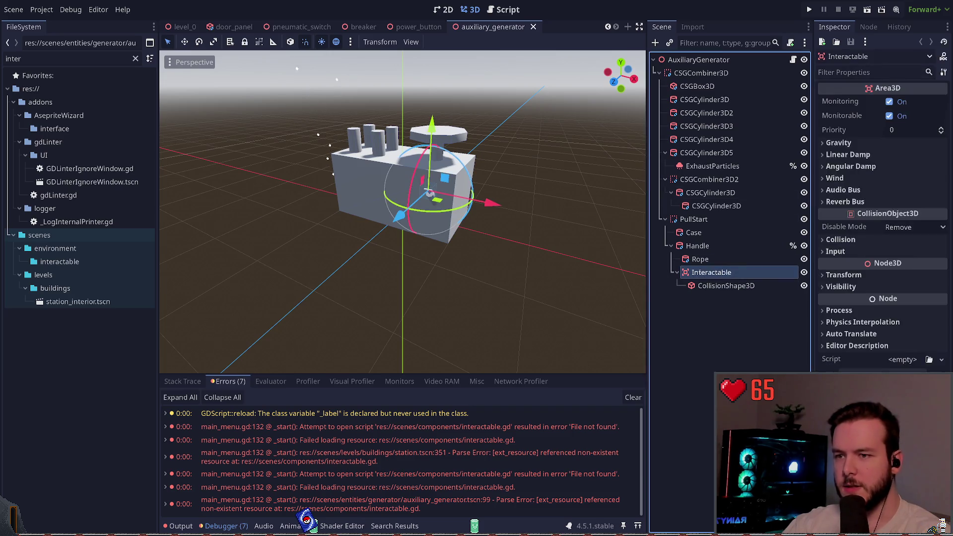
key(ctrl+z)
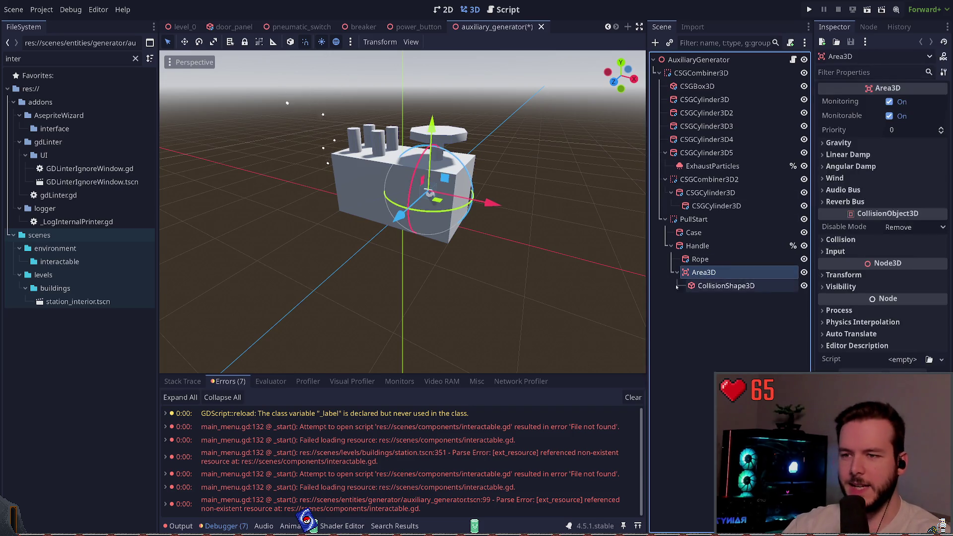
key(ctrl+z)
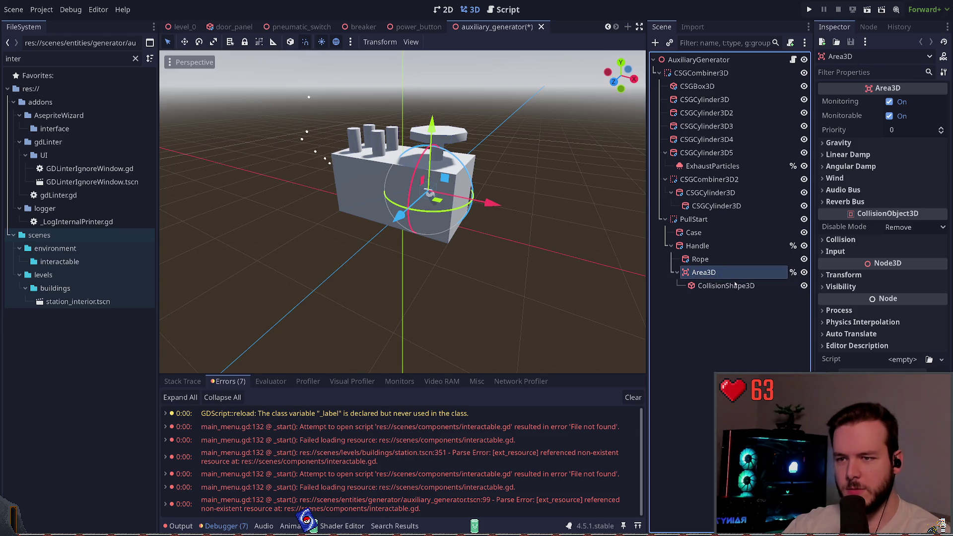
key(ctrl+z)
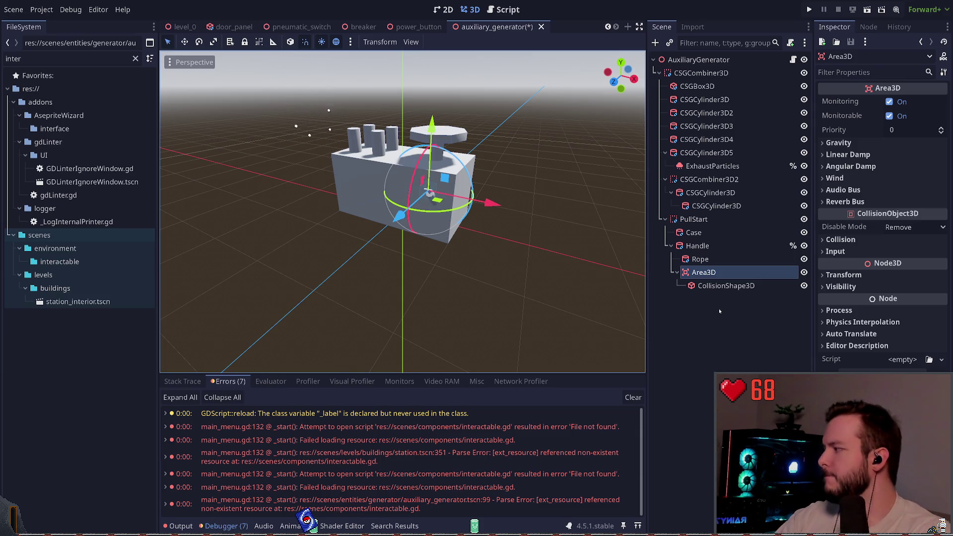
click(719, 308)
key(ctrl+s)
- Run the project to test it, then stop the running game
click(718, 277)
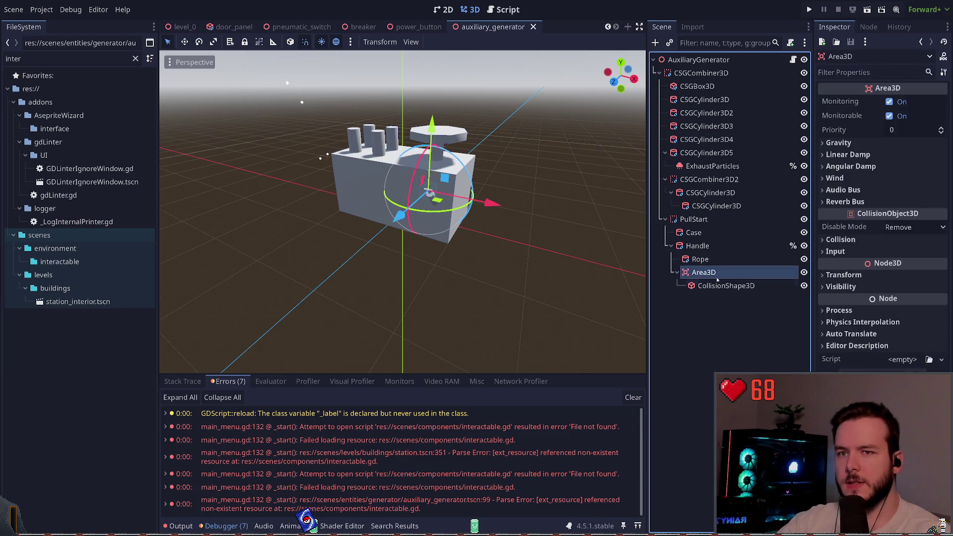
click(698, 317)
click(809, 10)
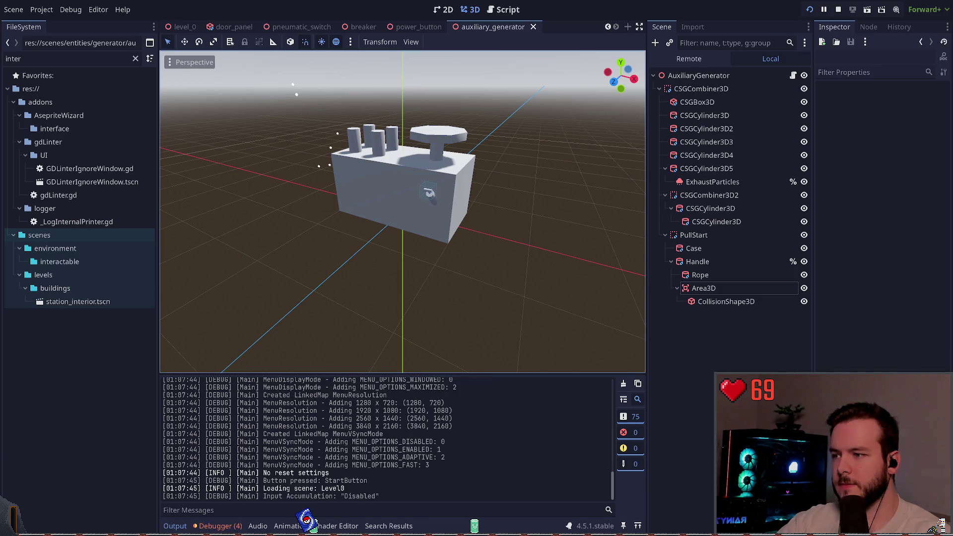
click(218, 526)
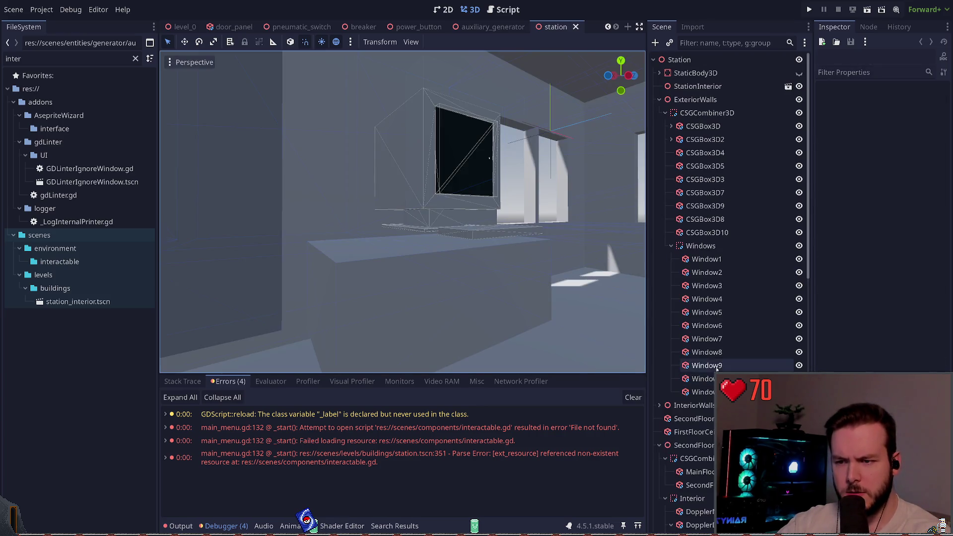
- Select the station's Interactable node, frame it in the 3D view, and restore its name to Area3D
scroll(715, 246, down, 10)
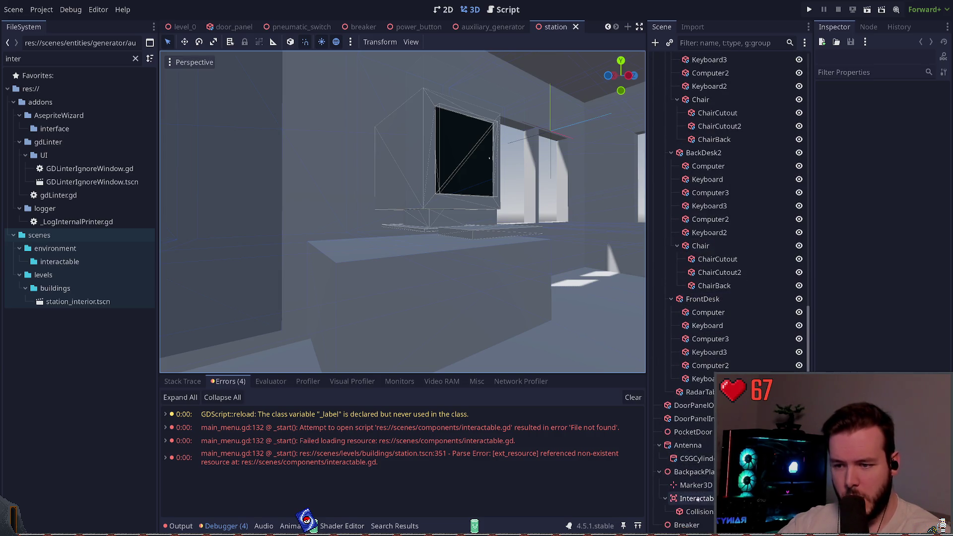
click(697, 499)
key(f)
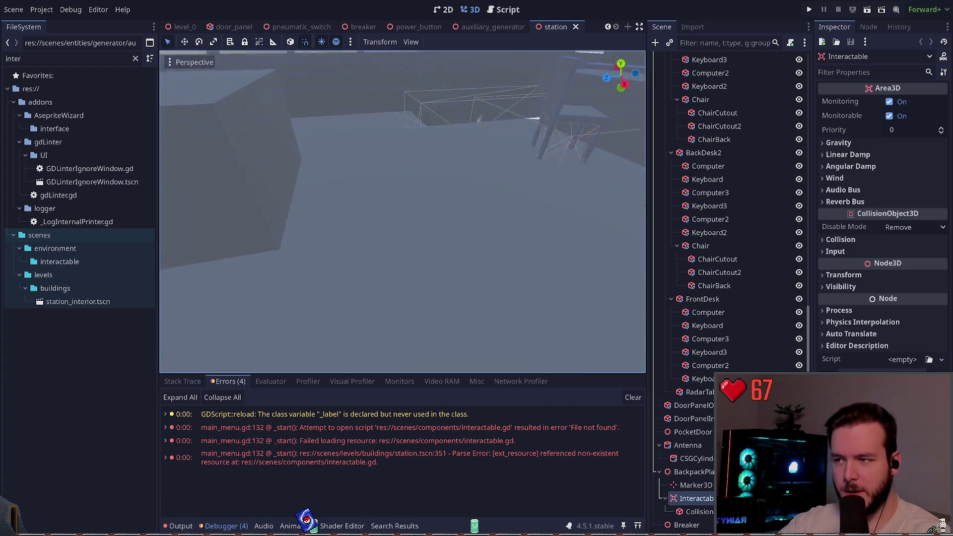
key(w)
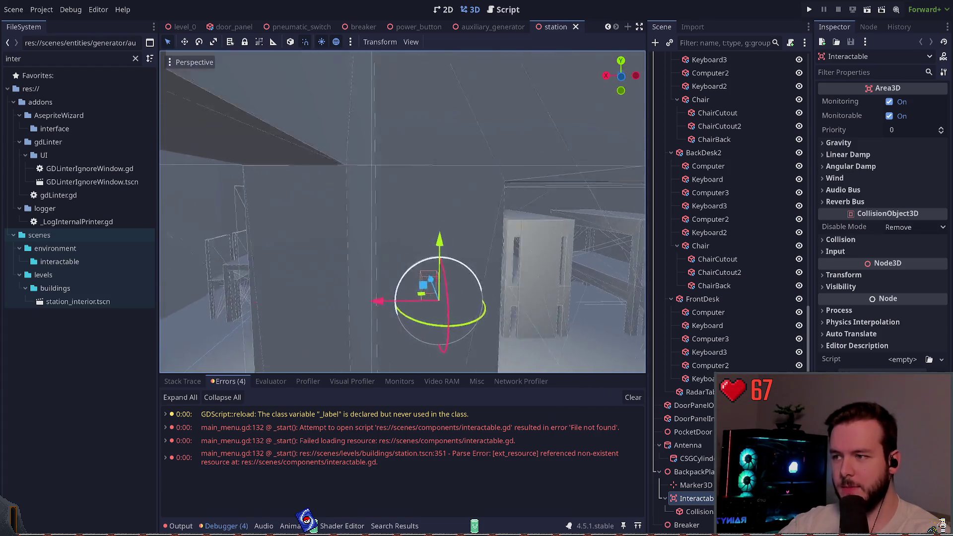
key(w)
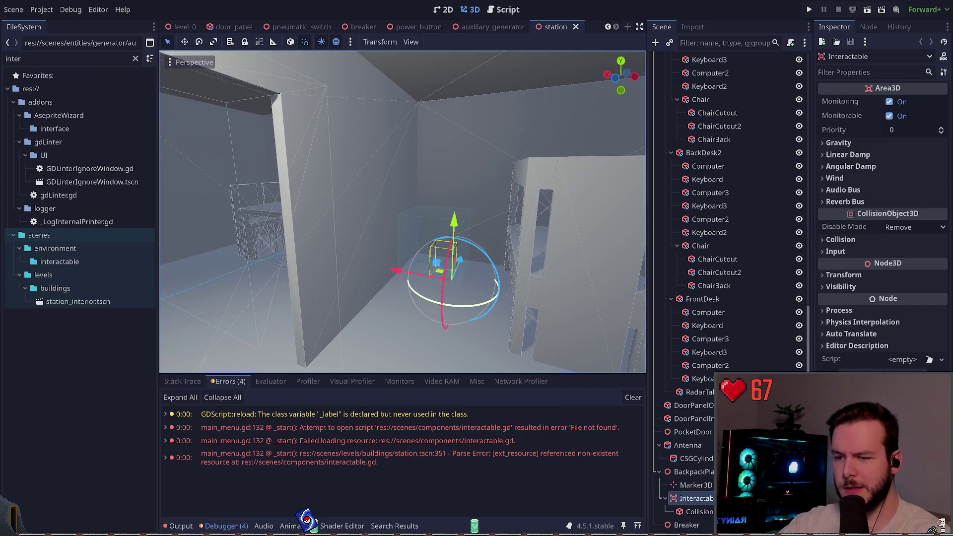
click(696, 499)
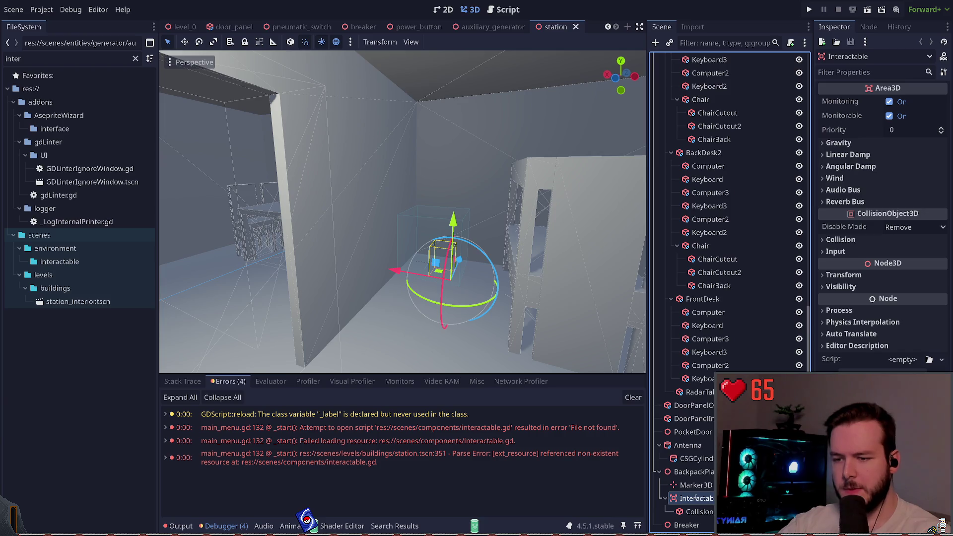
key(ctrl+z)
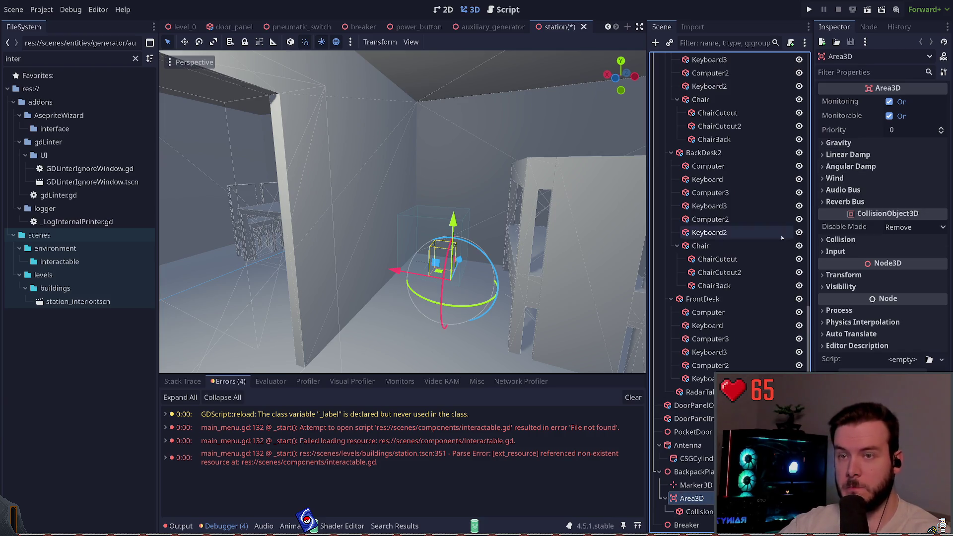
- Run and quit the game, then jump to the unused _label warning in power_button.gd
key(F5)
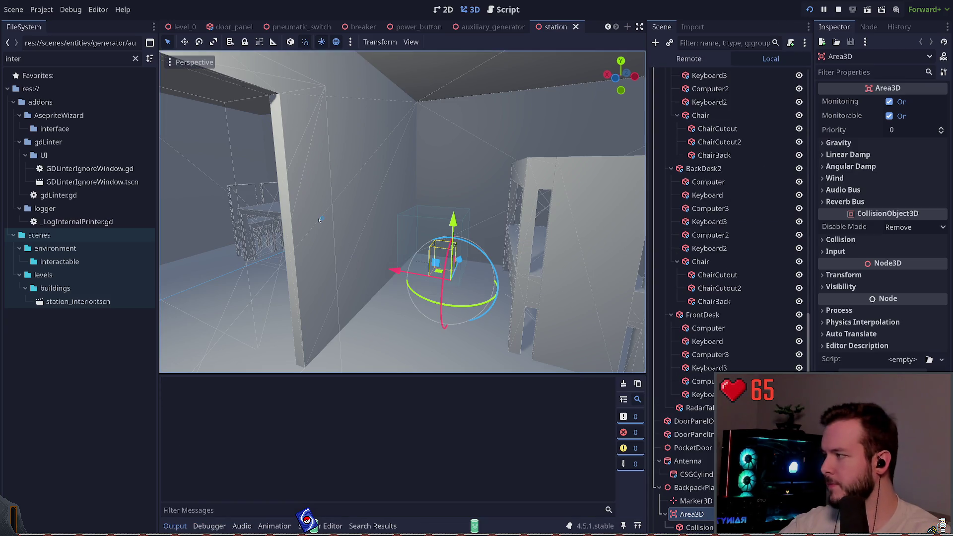
key(Return)
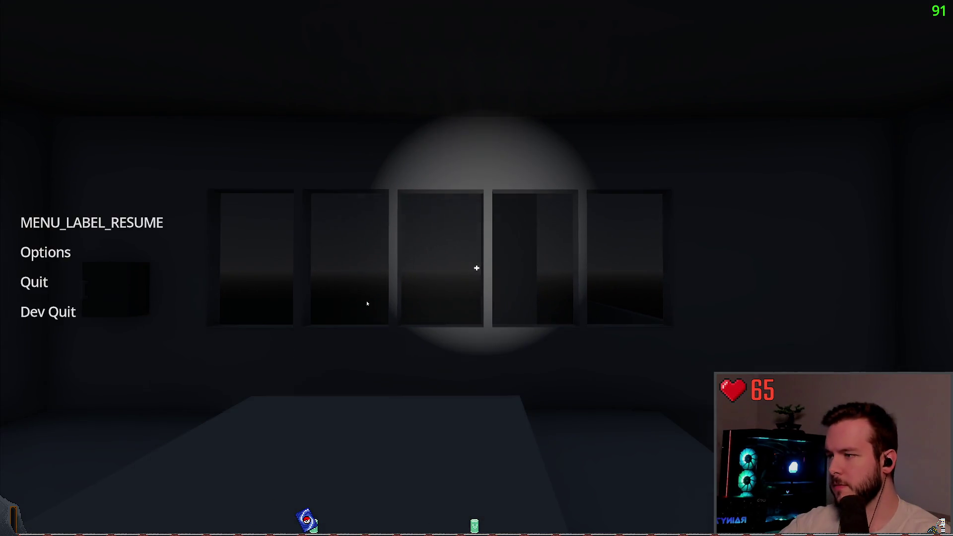
key(F8)
click(219, 526)
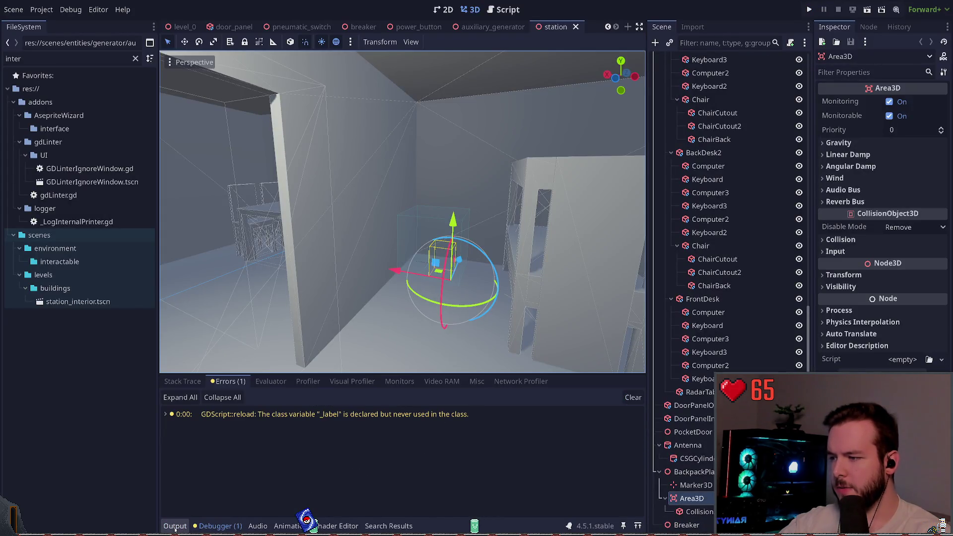
click(298, 414)
drag(349, 220, 356, 184)
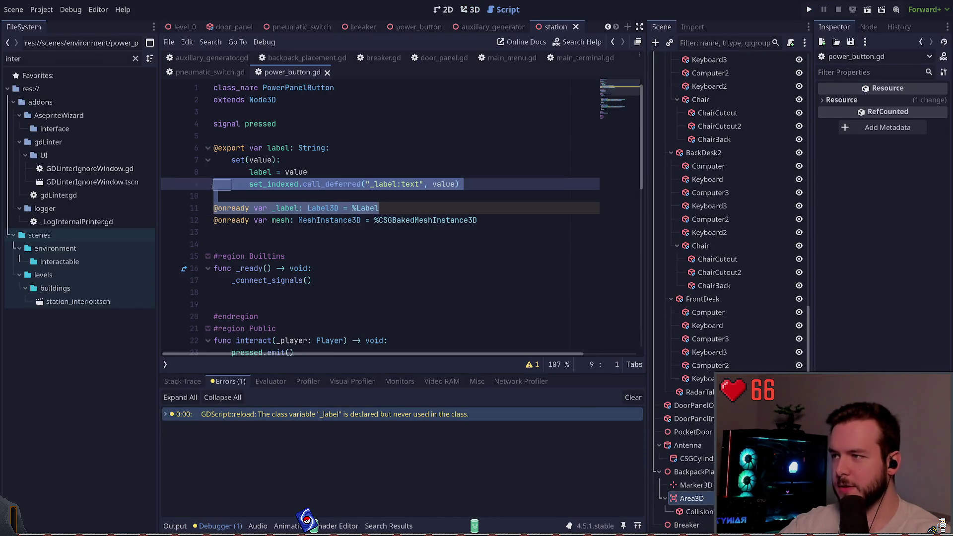
- Add '%Label.text = label' in _ready after _connect_signals() in power_button.gd and save
click(356, 195)
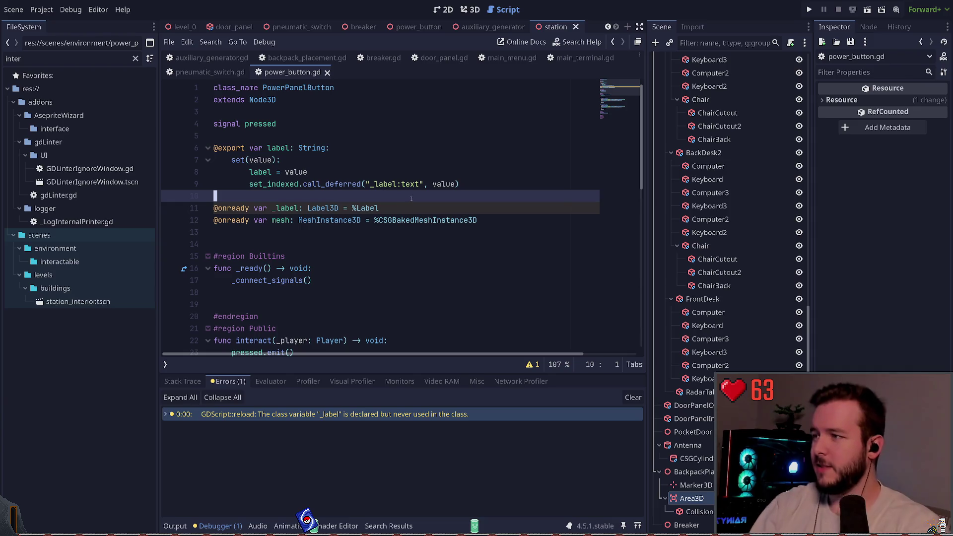
key(Down)
key(Down)
key(Down)
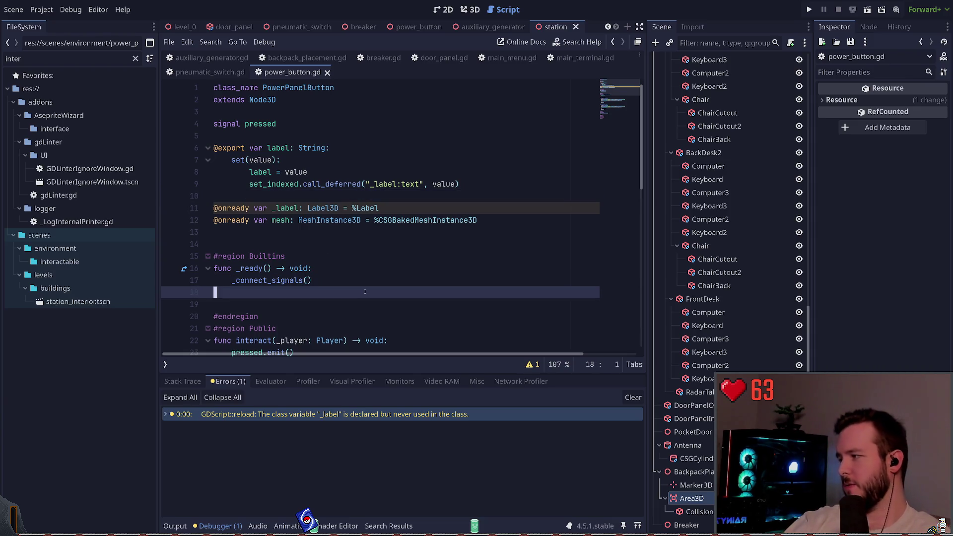
key(End)
key(Return)
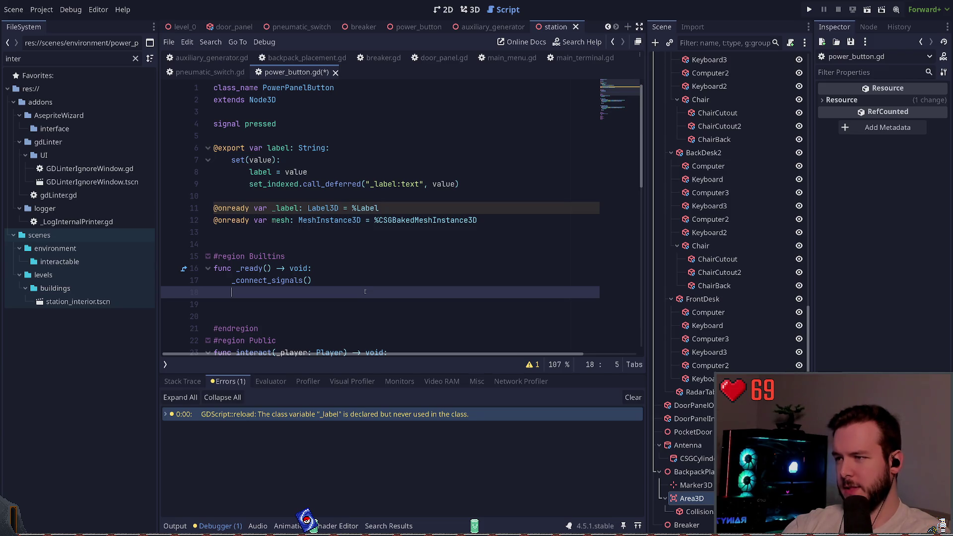
text(_)
key(BackSpace)
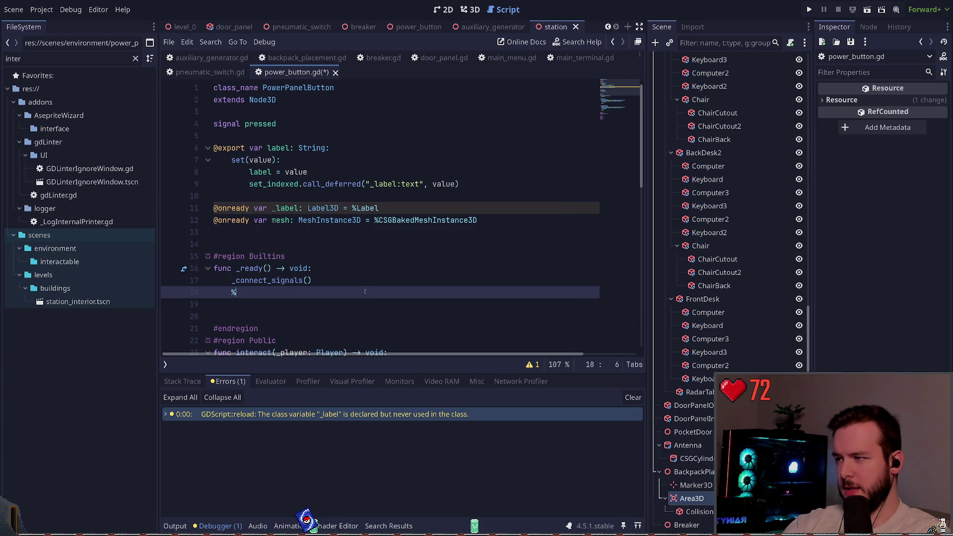
text(%L)
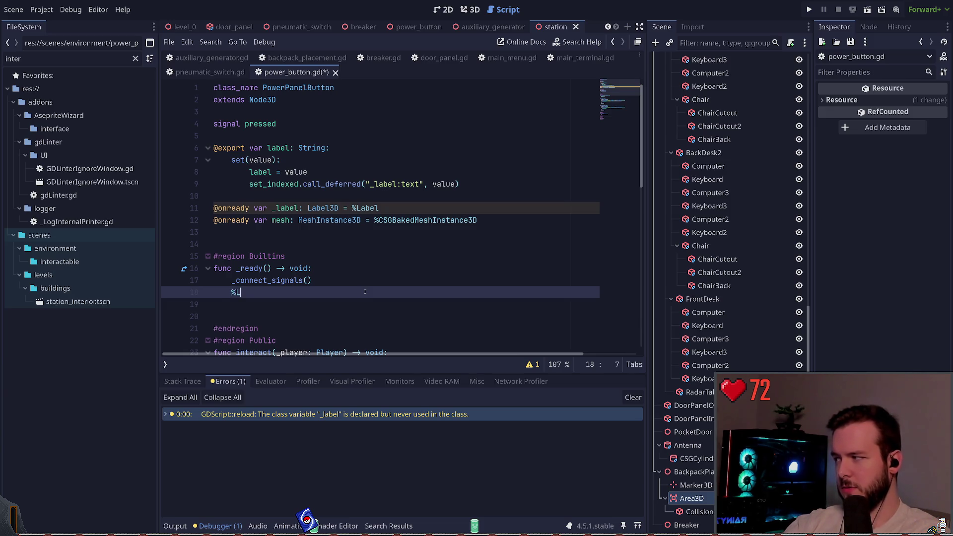
text(abel.)
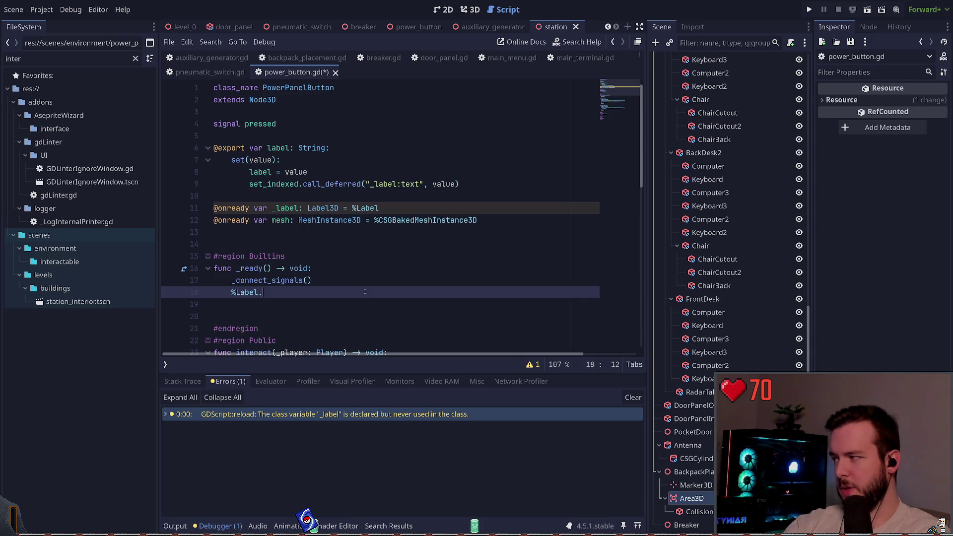
text(text)
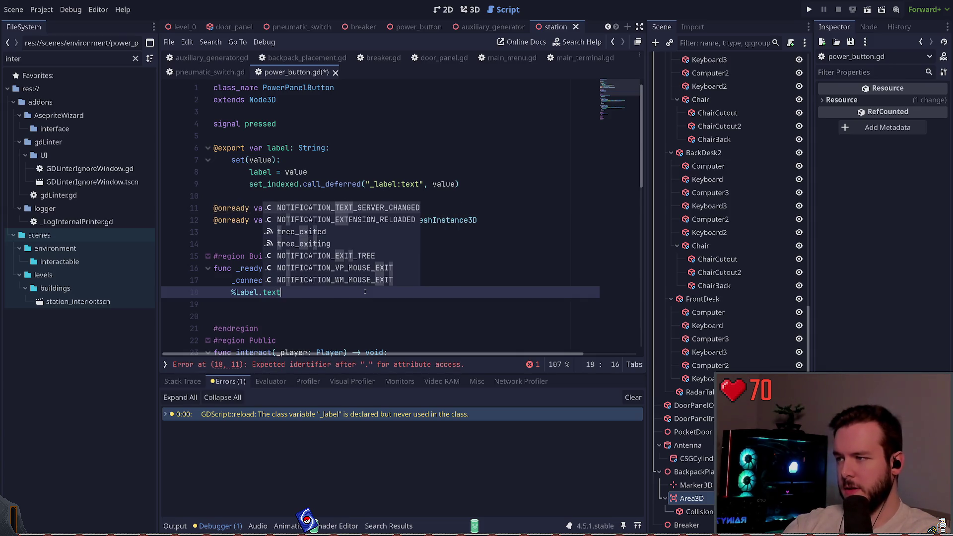
key(BackSpace)
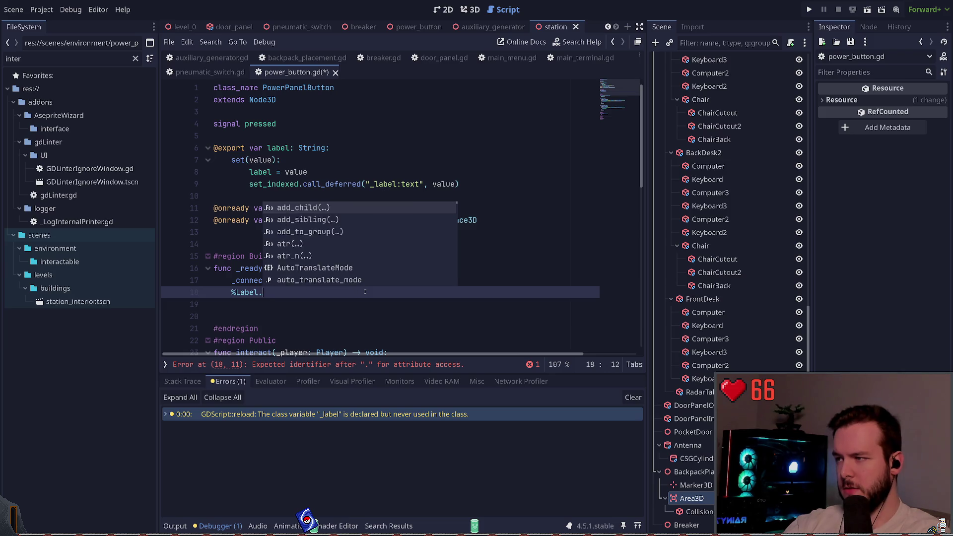
text(text)
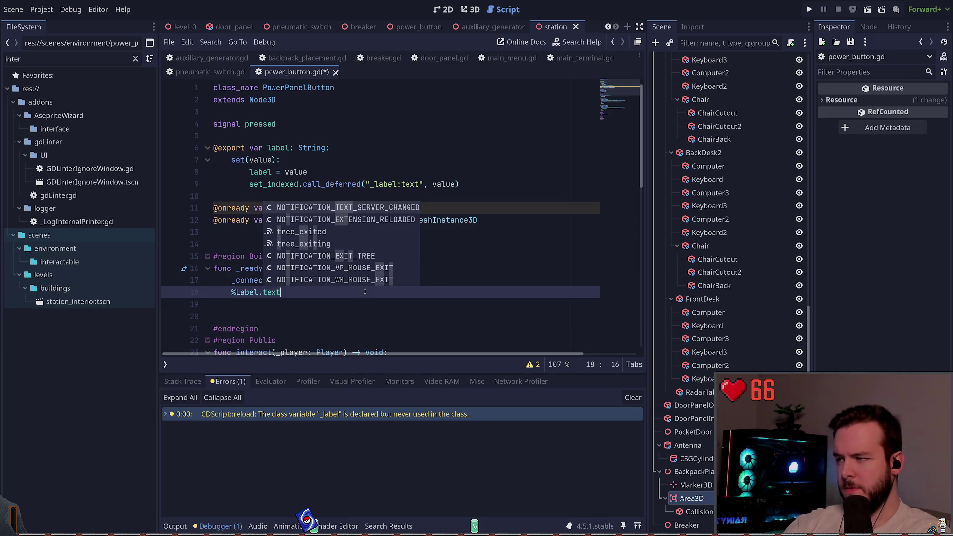
text( = )
text(lab)
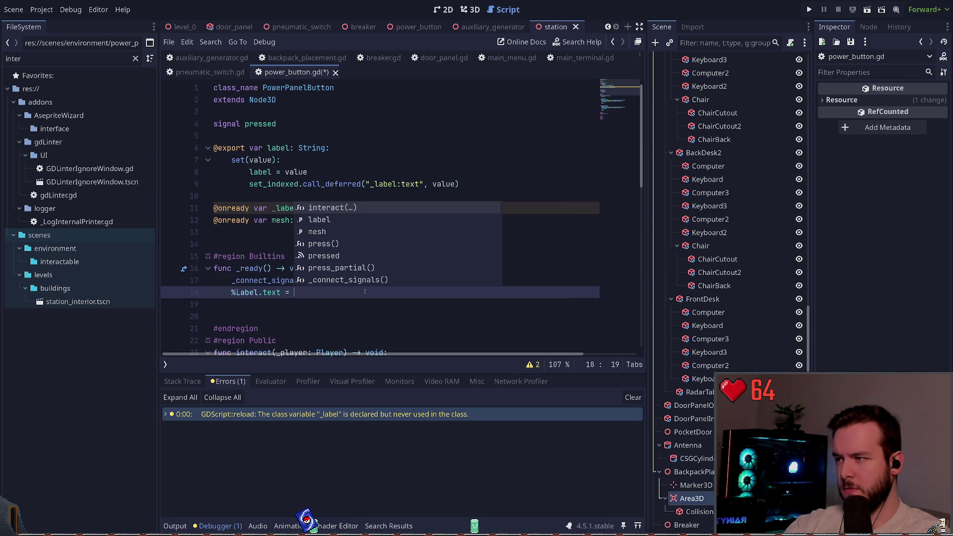
text(el)
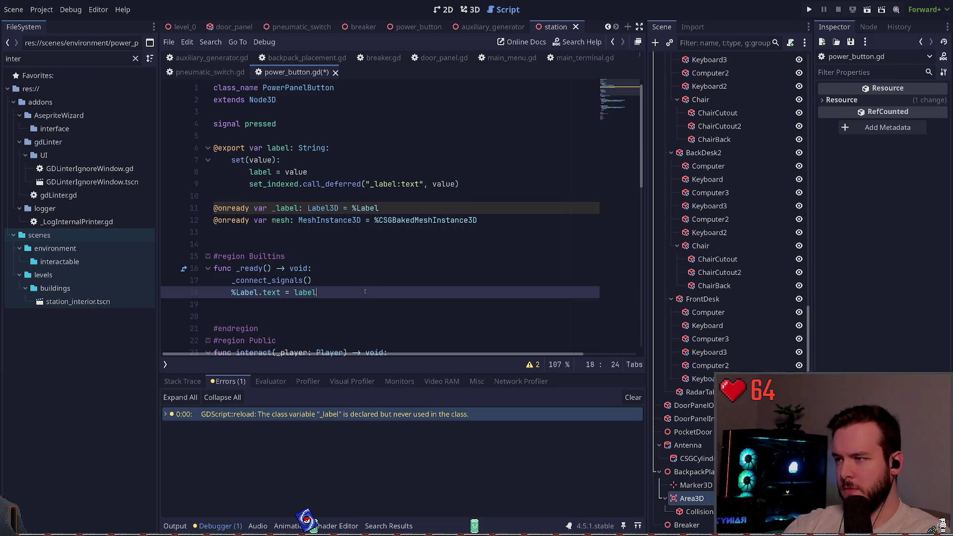
key(ctrl+s)
key(Left)
key(Left)
key(Left)
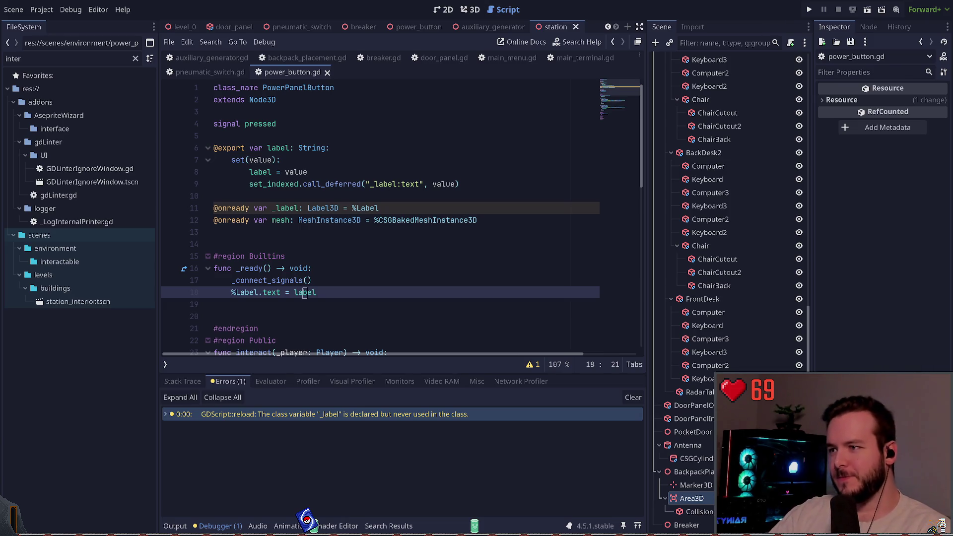
click(412, 208)
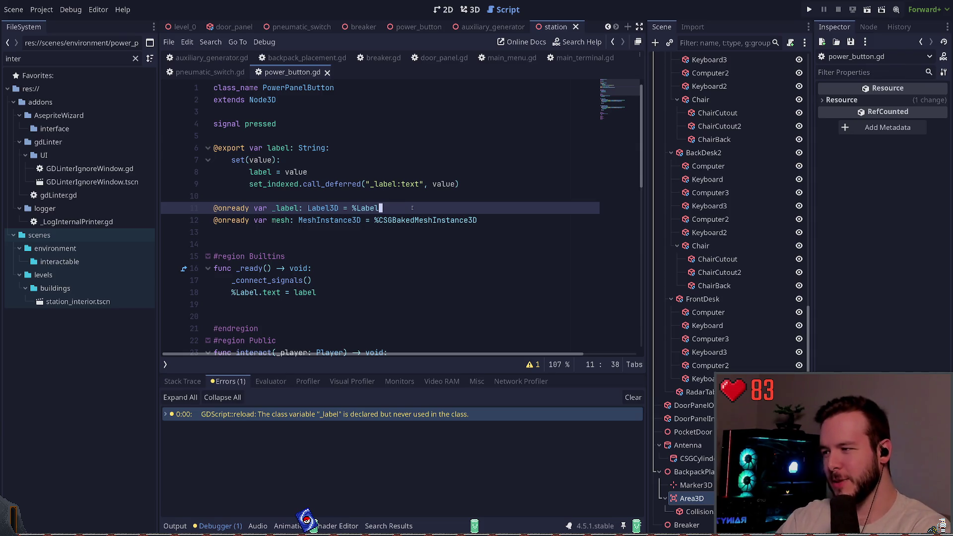
key(shift+Home)
key(shift+Up)
key(shift+Up)
key(ctrl+shift+k)
key(ctrl+s)
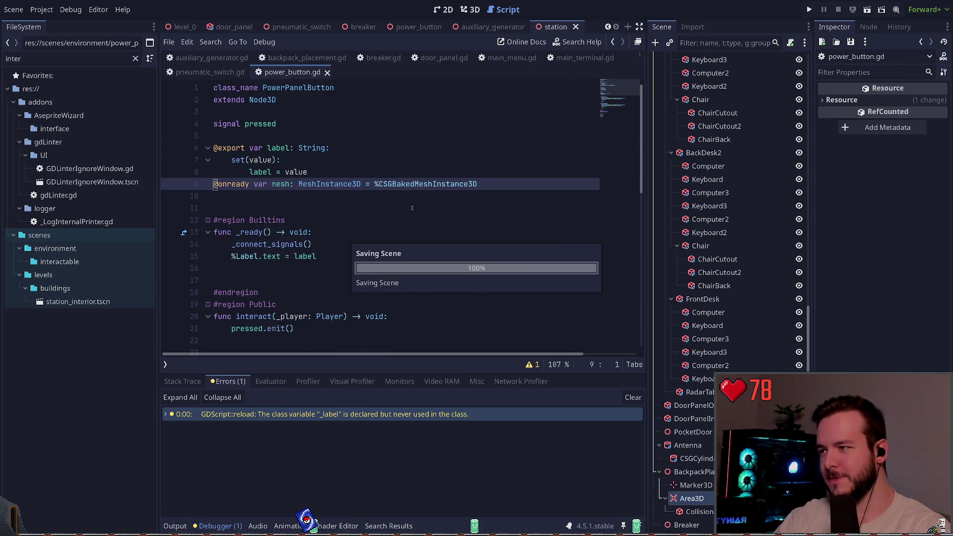
key(Up)
key(End)
key(Return)
key(ctrl+s)
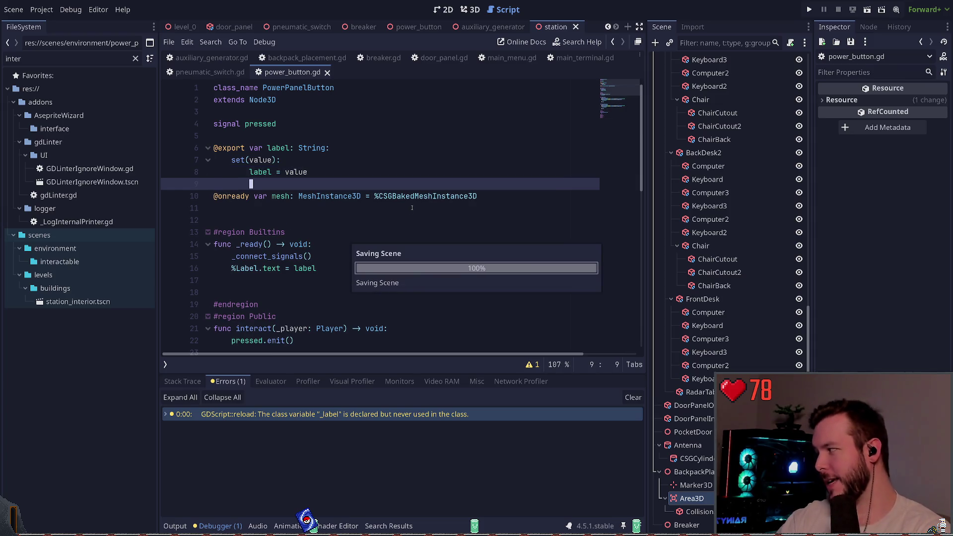
- Run the project to playtest from the main menu
click(315, 220)
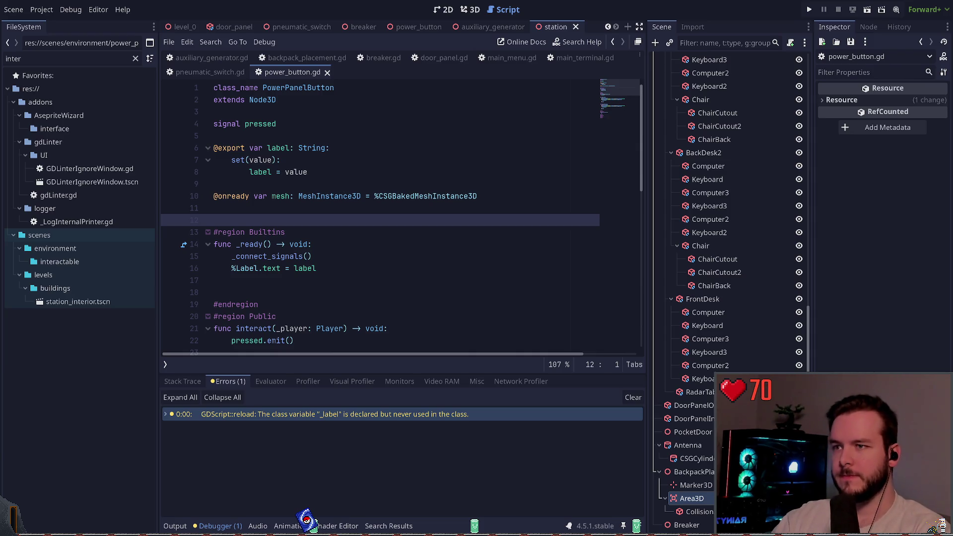
click(474, 207)
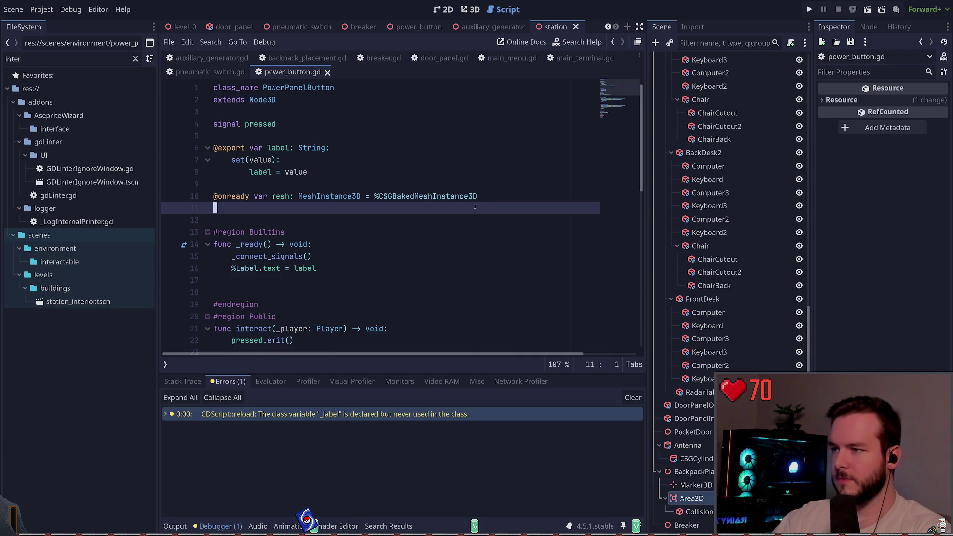
click(809, 9)
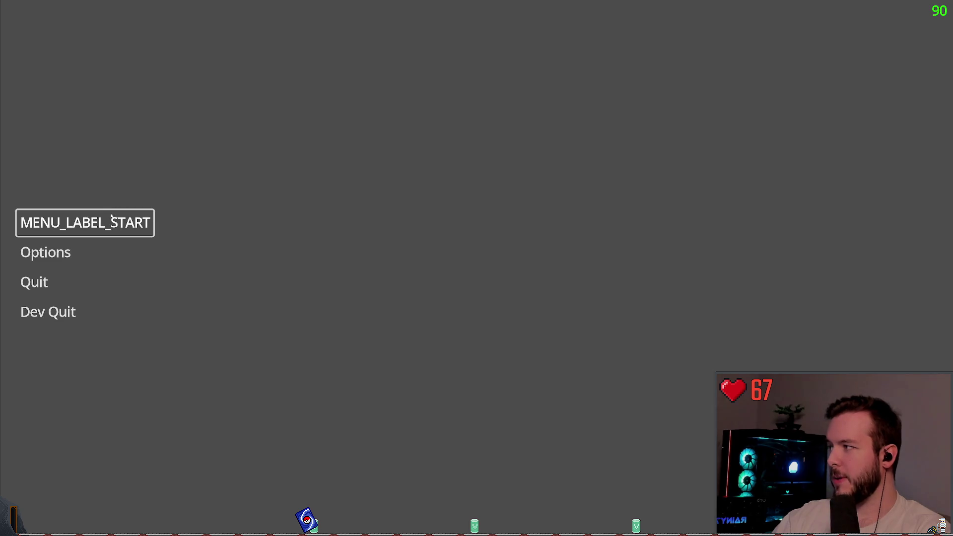
- Start a game from the main menu, open the wall cabinet door, then bring up the pause menu
click(112, 218)
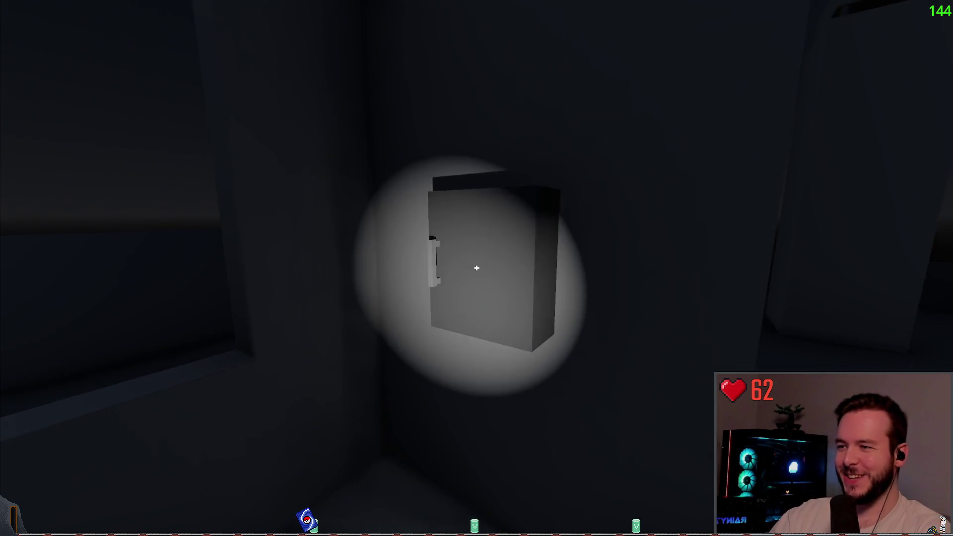
click(476, 268)
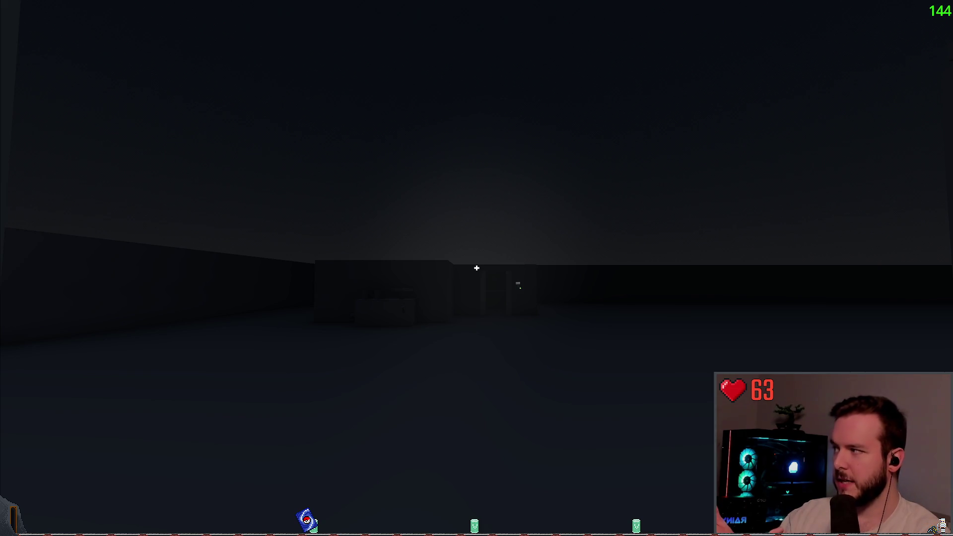
mouse_move(476, 268)
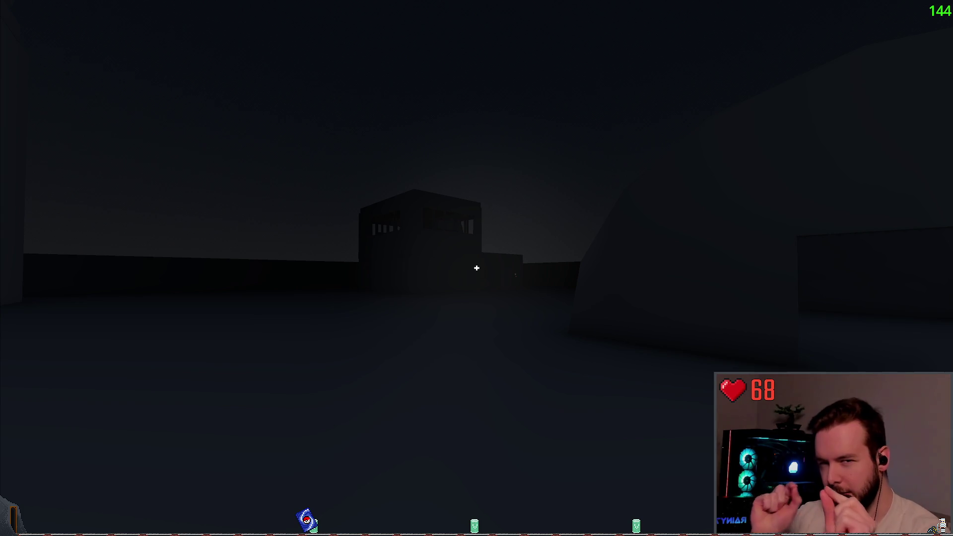
key(Escape)
- Dev Quit the game and switch to the Weather Station GDD note in Obsidian
click(47, 311)
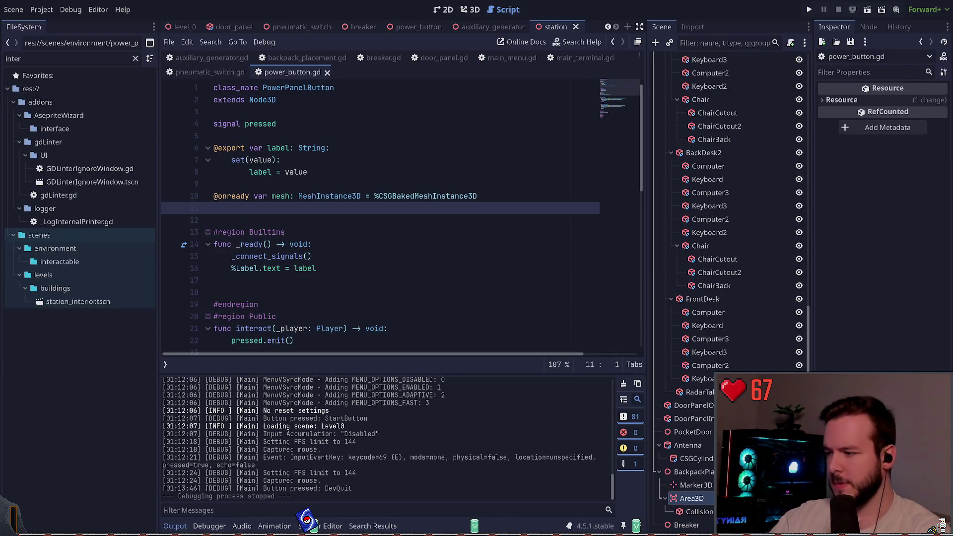
key(alt+Tab)
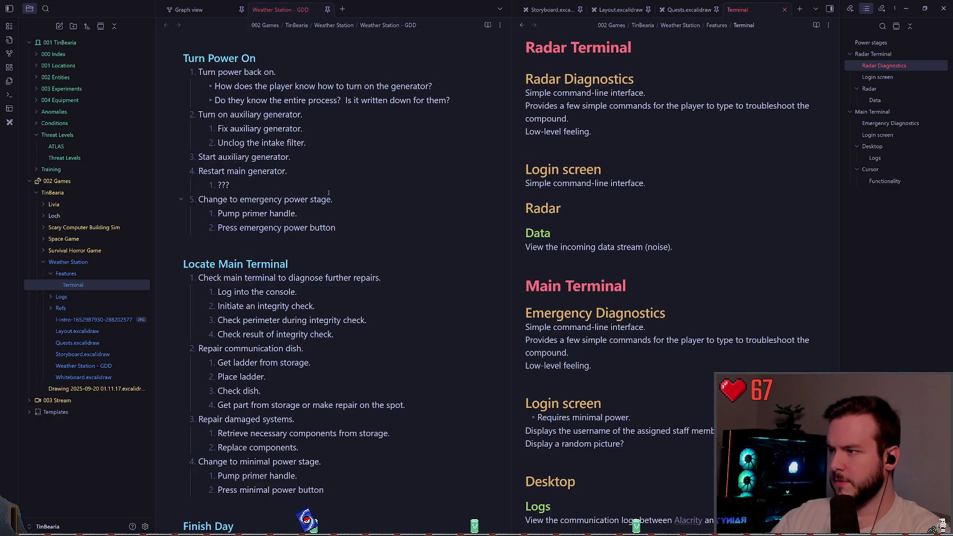
click(312, 233)
- Scroll the GDD note to the Power entry in the Ideas section
scroll(311, 232, up, 10)
scroll(312, 232, up, 15)
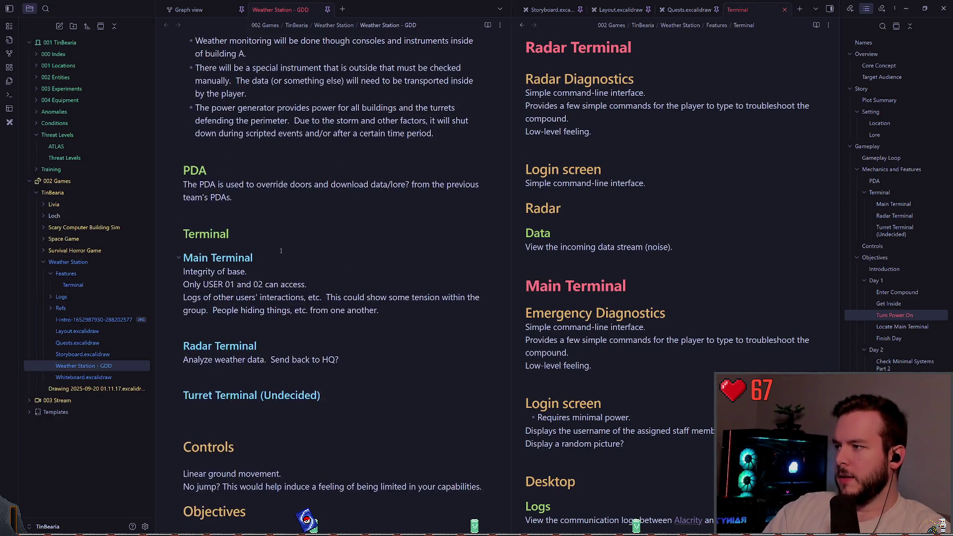
scroll(264, 266, up, 5)
scroll(298, 268, down, 18)
scroll(355, 269, down, 20)
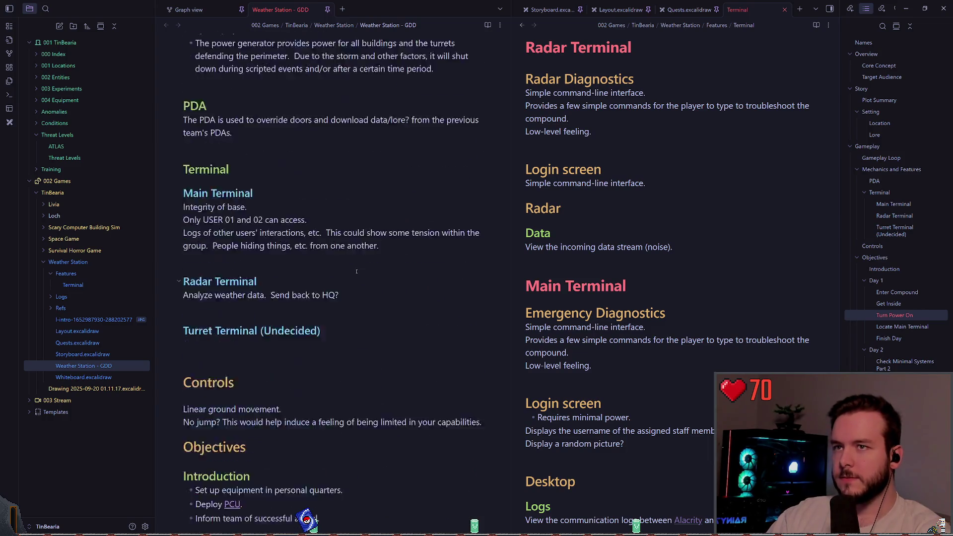
scroll(253, 292, down, 5)
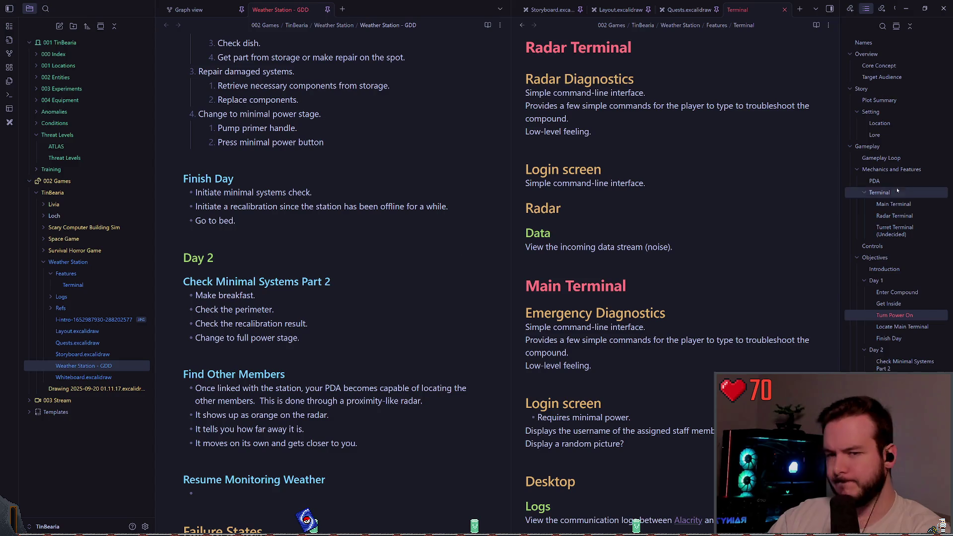
scroll(886, 291, down, 10)
scroll(886, 291, down, 2)
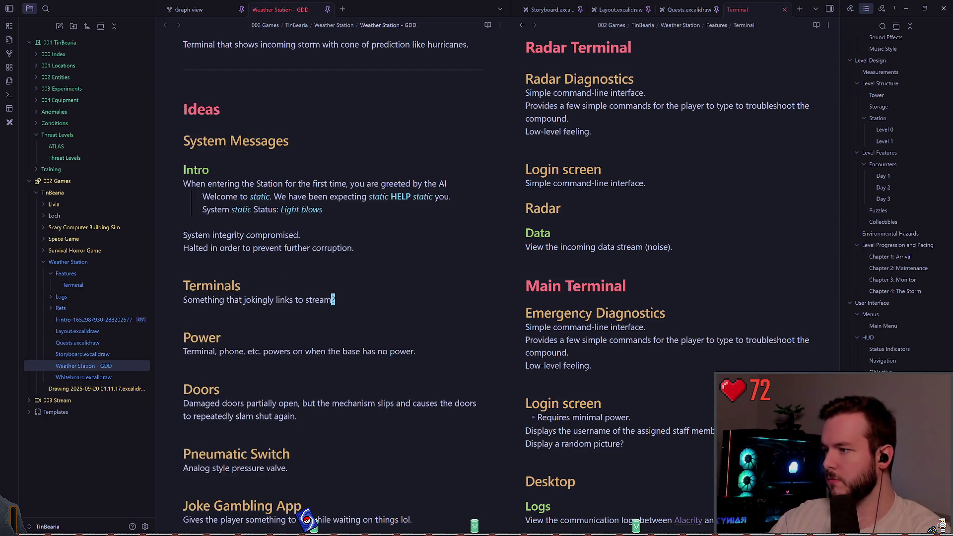
scroll(359, 323, down, 2)
- Duplicate the Power idea's heading and description below the original entry
triple_click(385, 253)
key(Right)
key(shift+Up)
key(shift+Home)
key(alt+shift+Down)
key(Down)
key(Down)
key(Return)
key(Down)
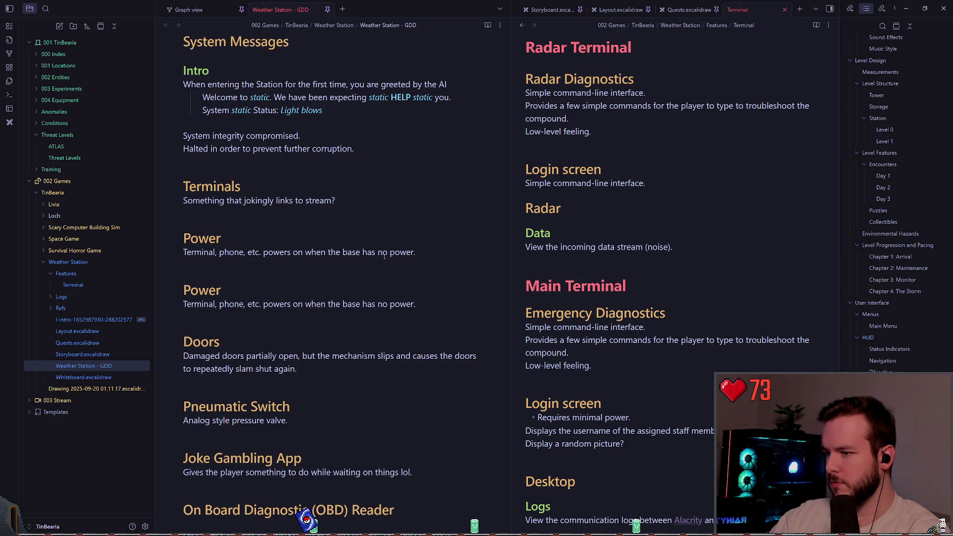
- Rewrite the duplicate's description: lights when turning on and off are slightly staggered
key(shift+End)
key(BackSpace)
text(lightLight)
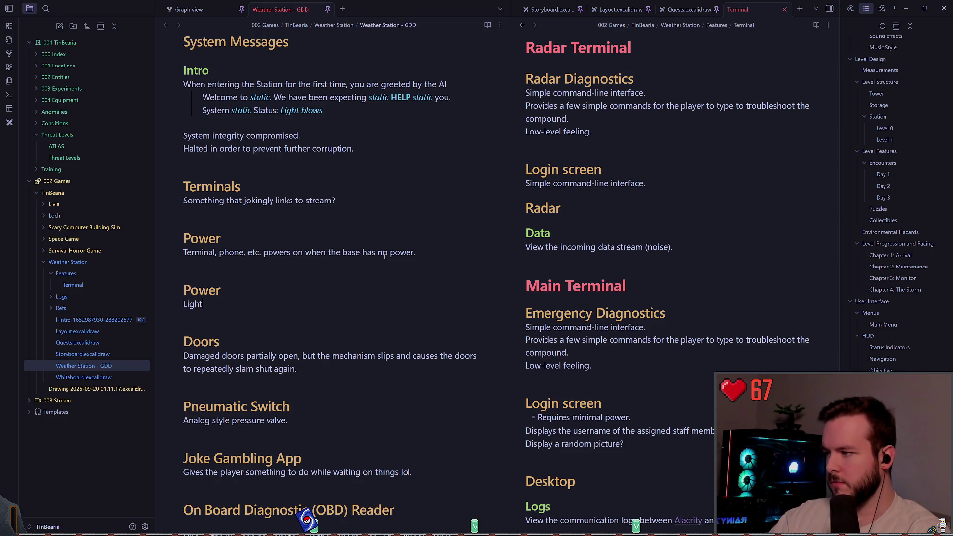
text(owly)
key(BackSpace)
key(BackSpace)
key(BackSpace)
text(whe)
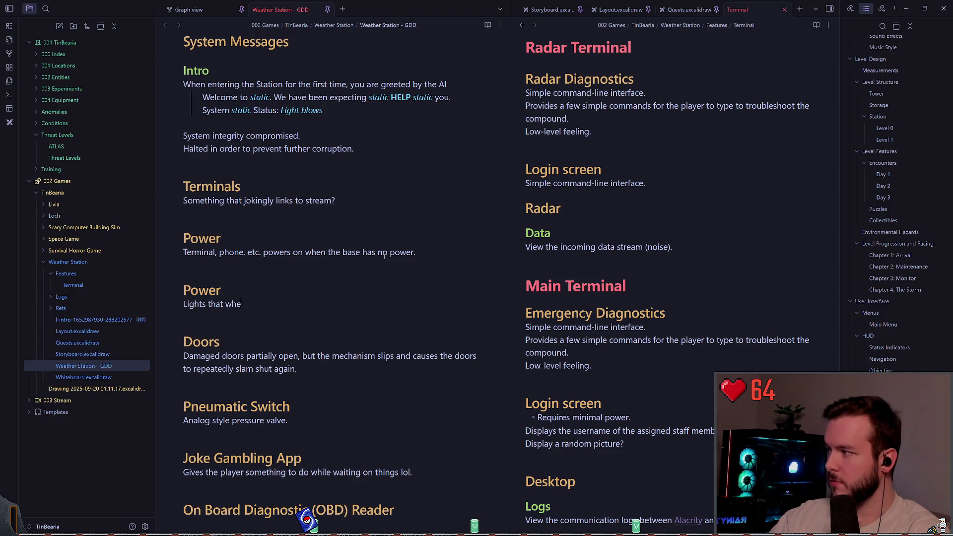
text(n turning on and off are )
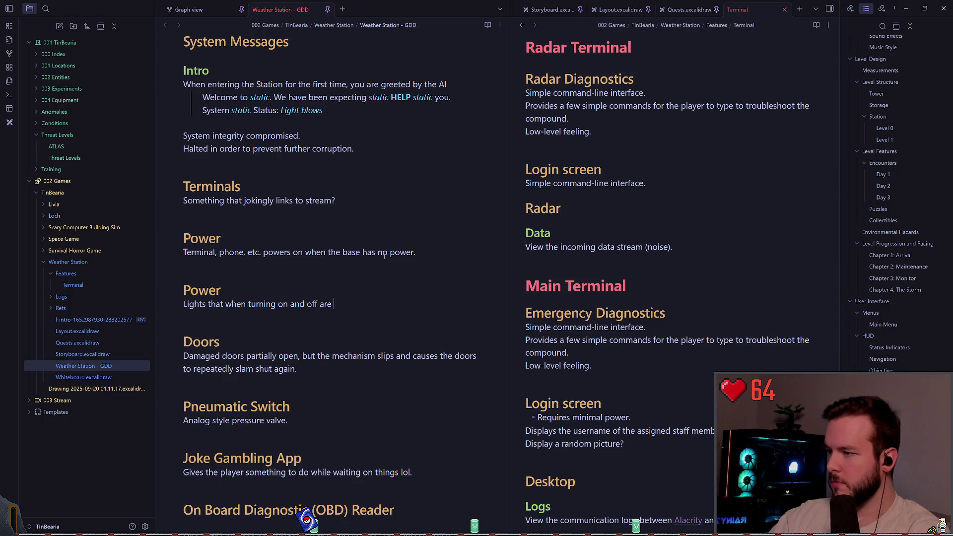
text(slightly staggered.)
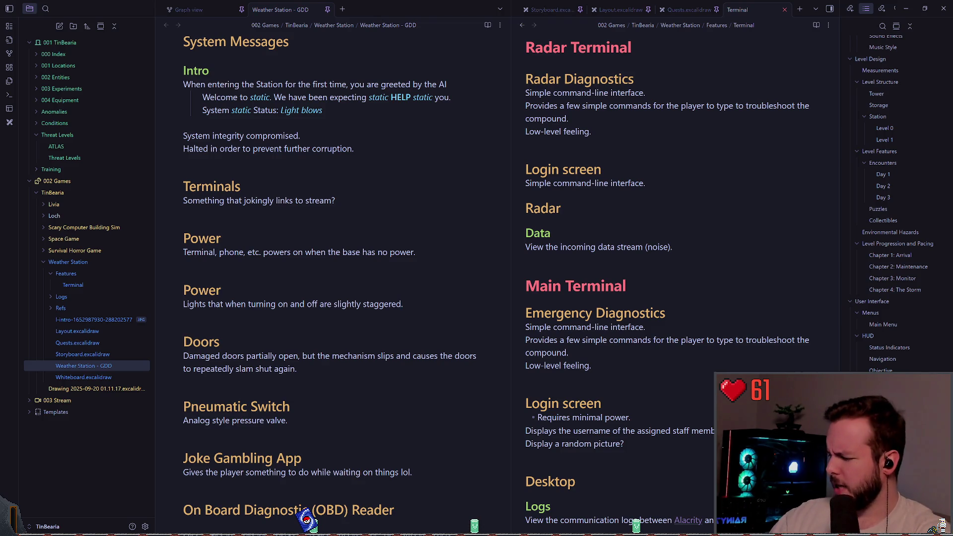
key(alt+Tab)
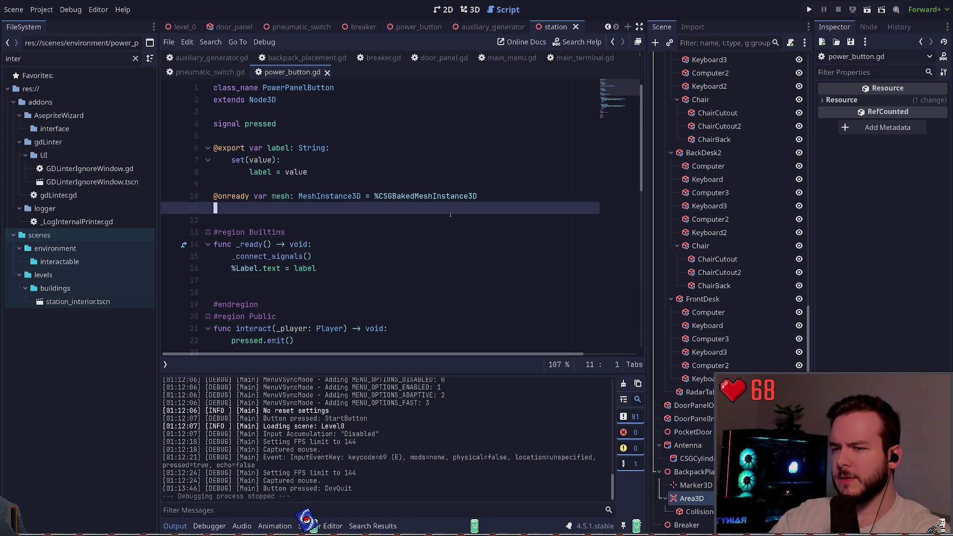
- View the auxiliary_generator, pneumatic_switch, door_panel, breaker and power_button scenes, then close all tabs
click(486, 27)
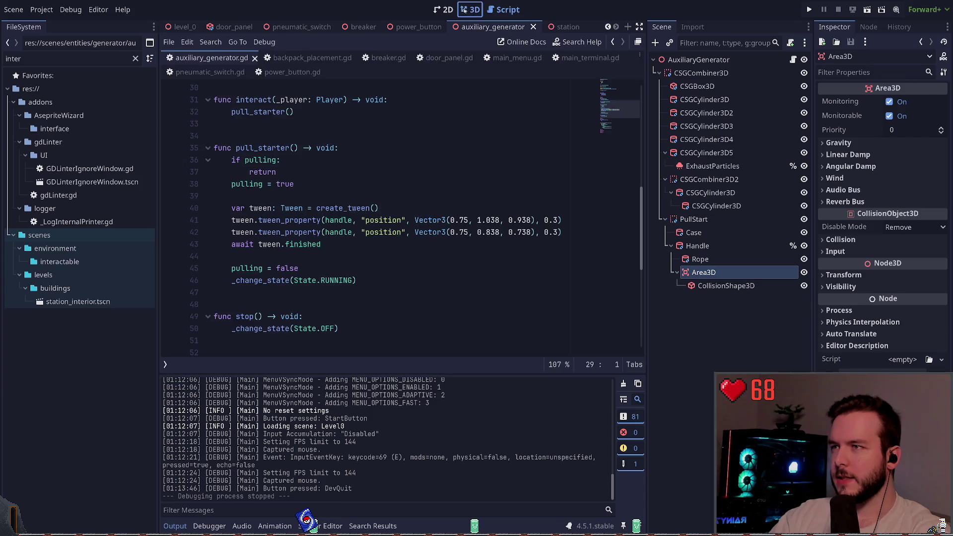
click(444, 9)
click(316, 26)
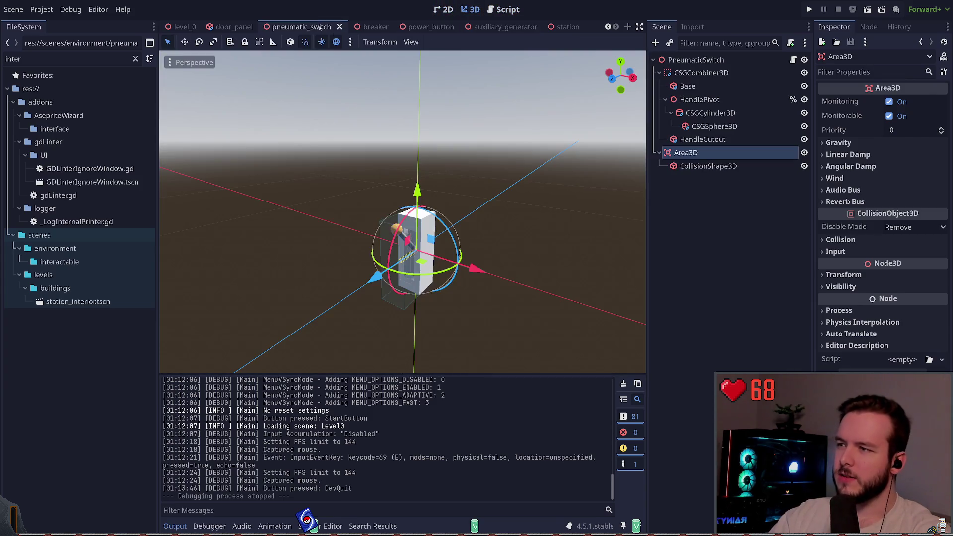
click(233, 27)
click(374, 27)
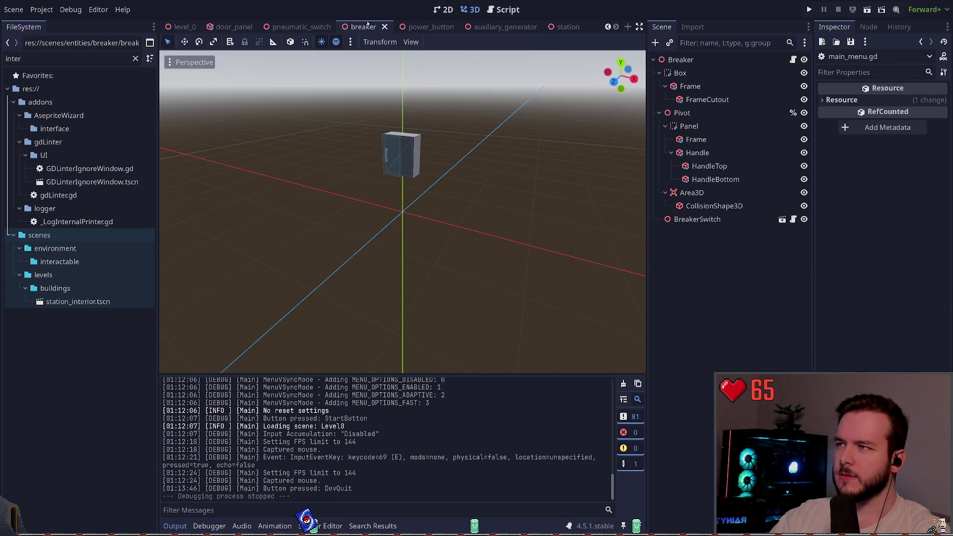
click(427, 27)
right_click(428, 27)
click(462, 149)
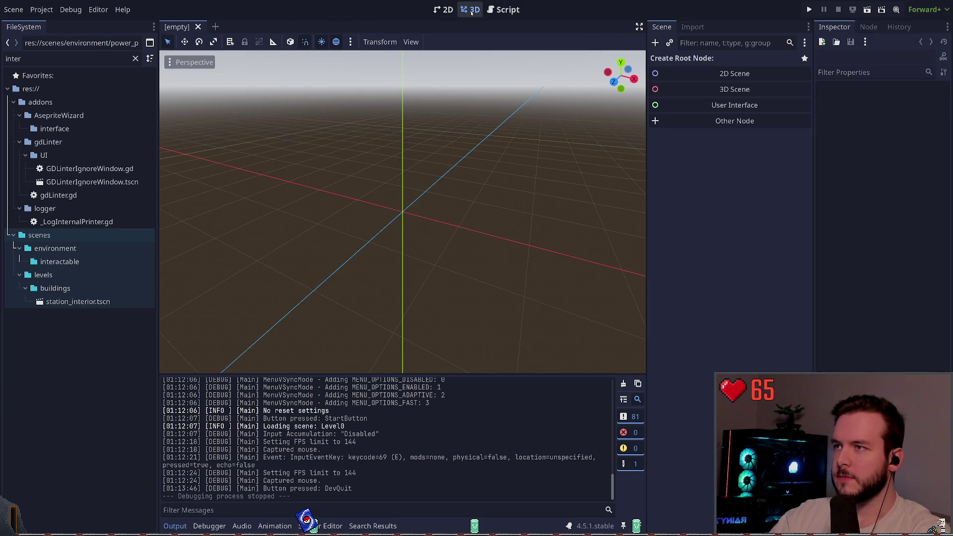
- In the Script view, collapse the gdLinter and addons folders, then run the project
click(504, 10)
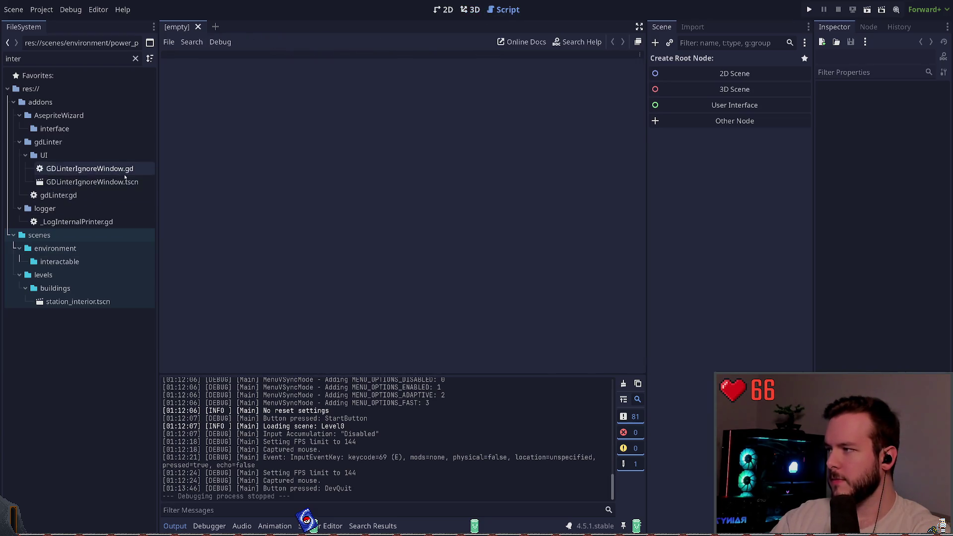
click(20, 143)
click(13, 103)
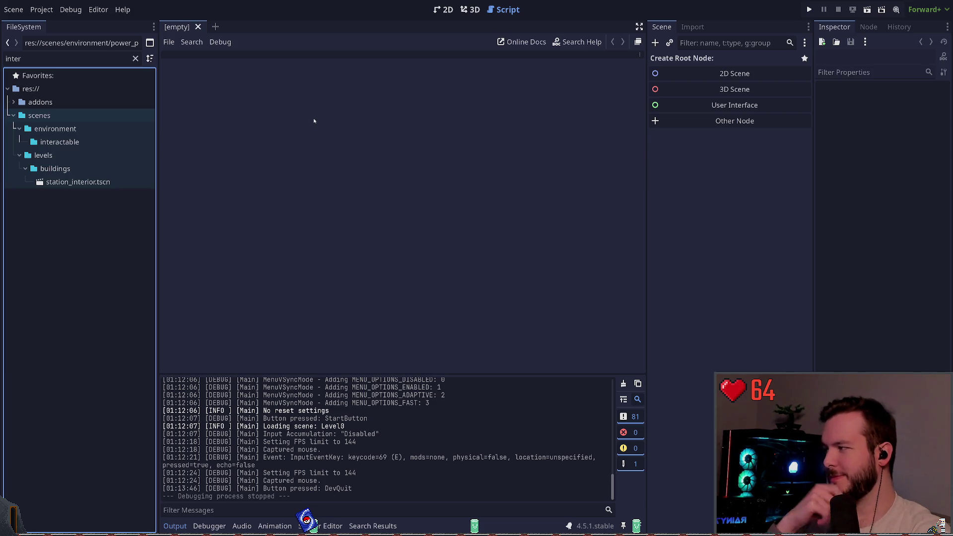
key(F5)
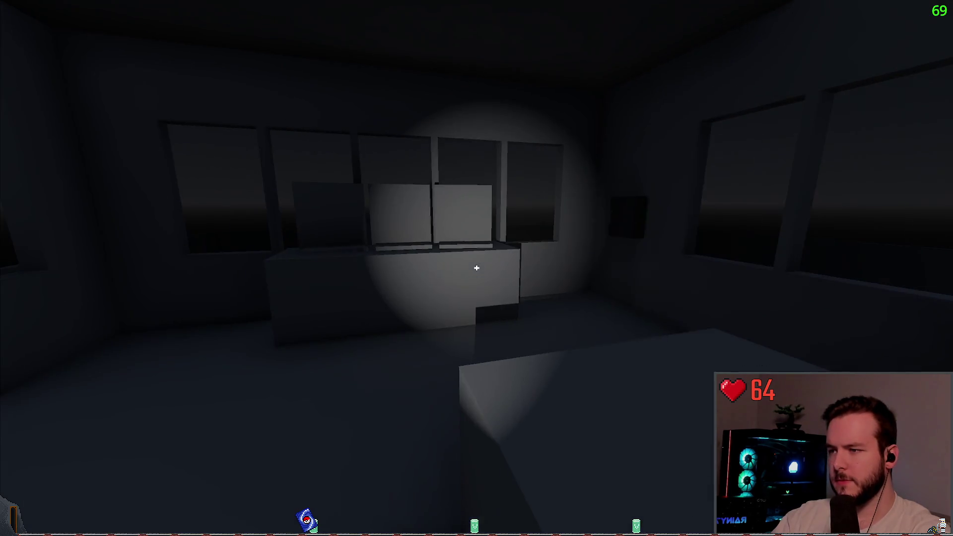
- Walk to the monitor, open the terminal login, and type a username into the USER 01 field
key(w)
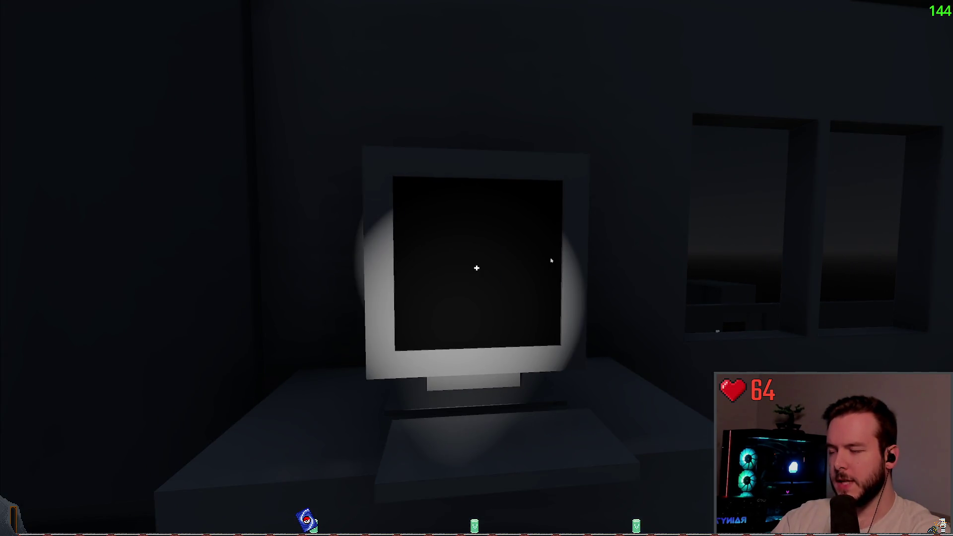
click(477, 268)
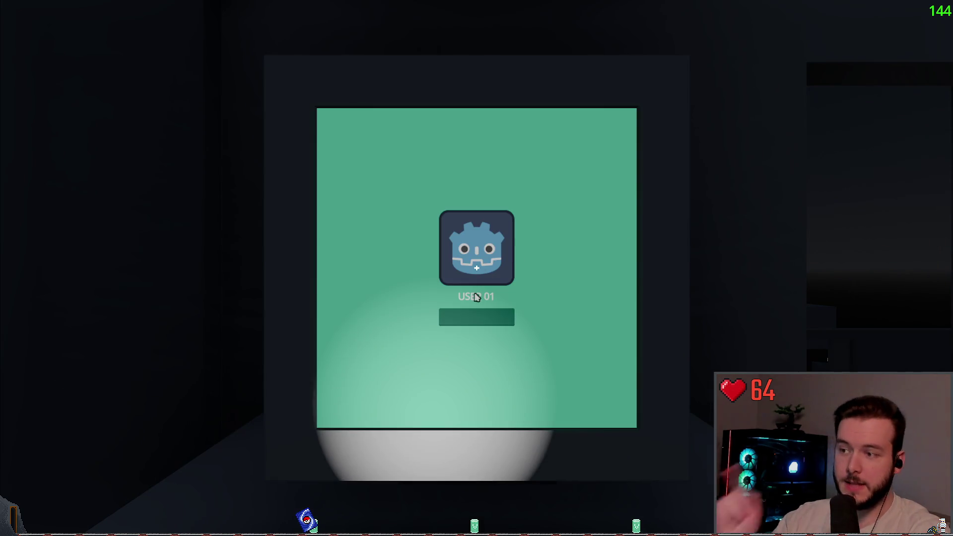
click(477, 318)
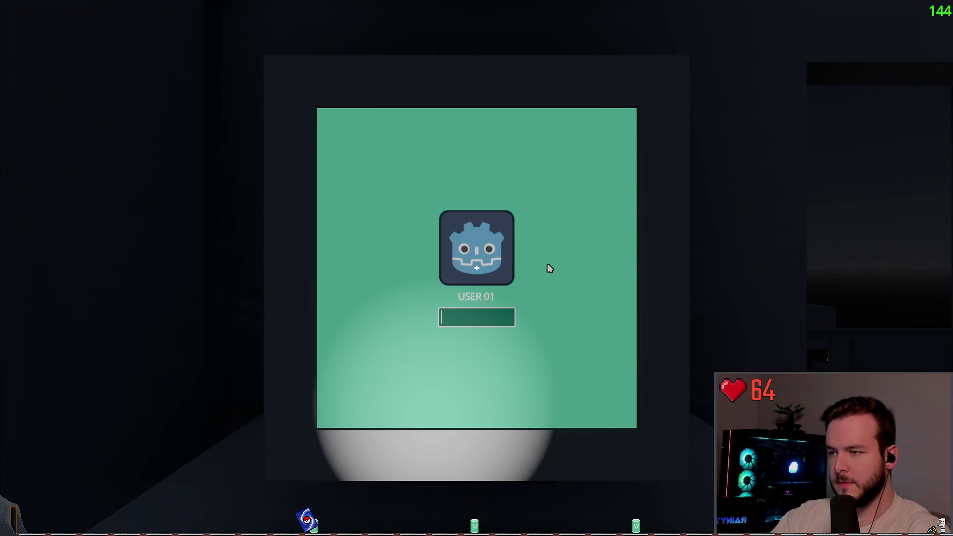
text(jarediscool123)
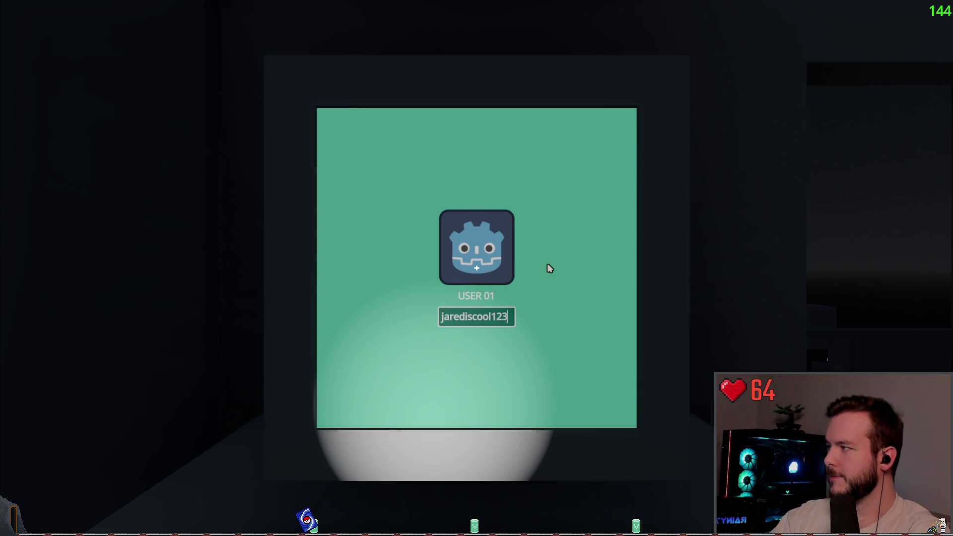
key(Return)
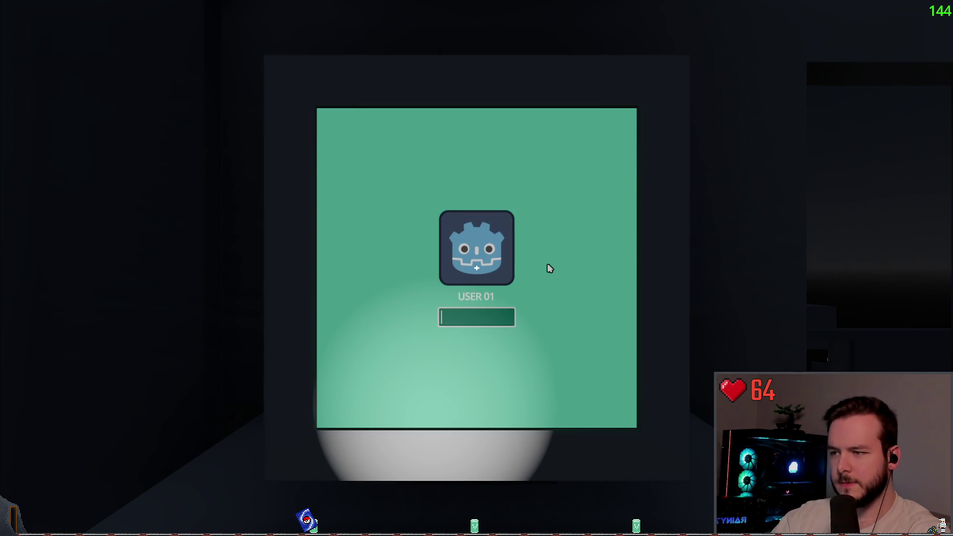
key(Escape)
key(Escape)
key(Escape)
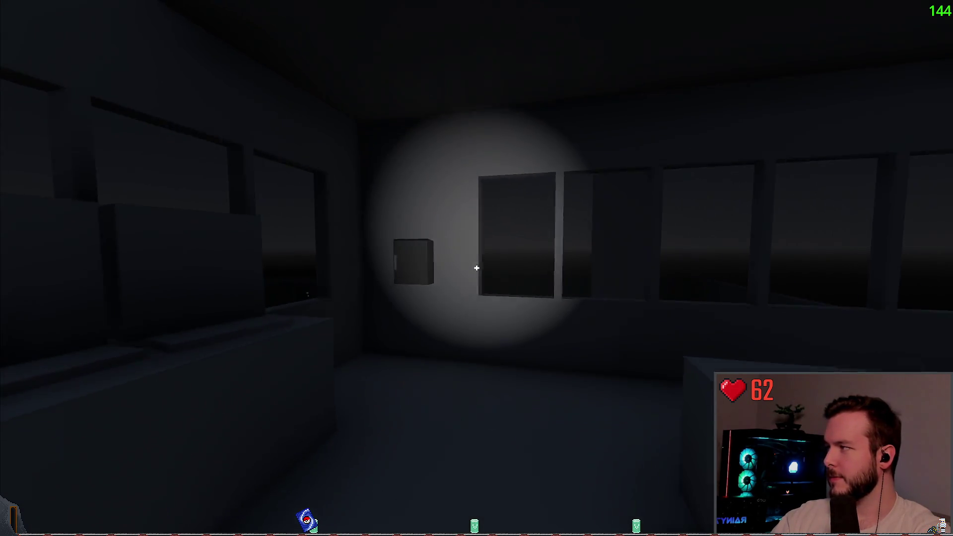
- Open the wall box, flip the breaker twice, and walk back to focus on the monitor
key(w)
click(477, 269)
click(476, 268)
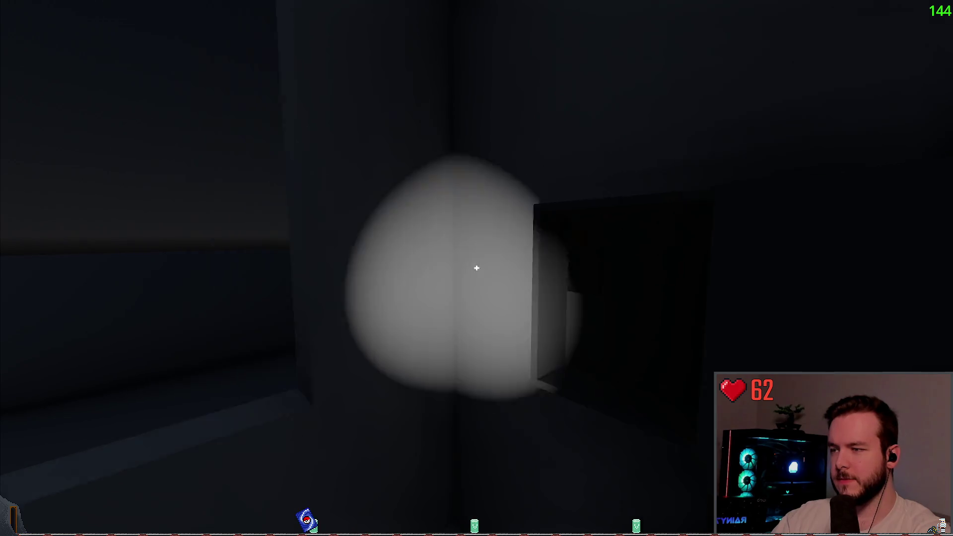
key(w)
key(w)
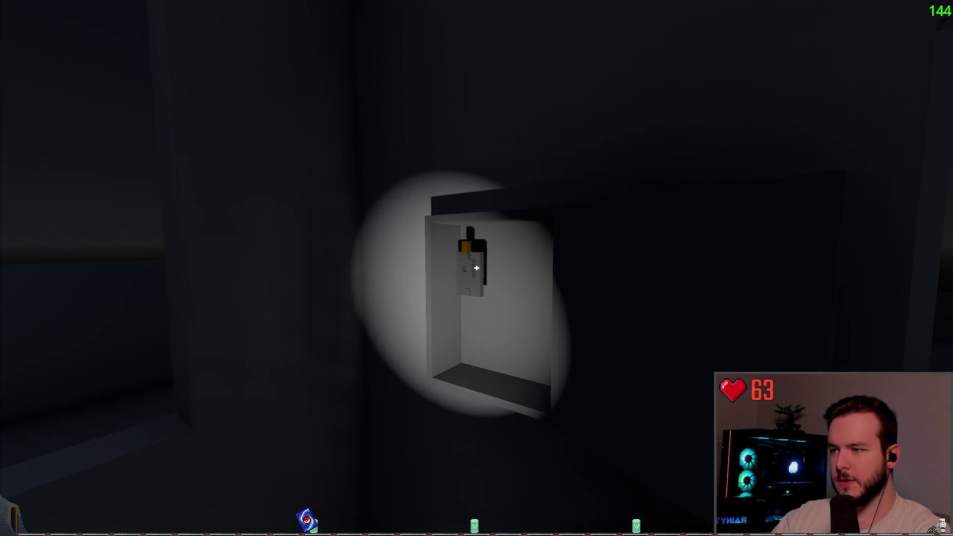
click(476, 268)
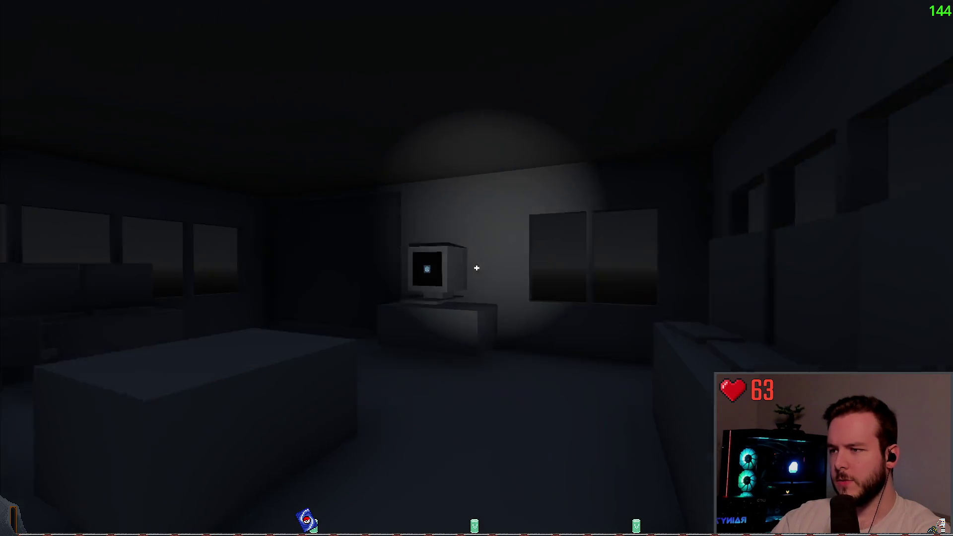
key(w)
click(477, 268)
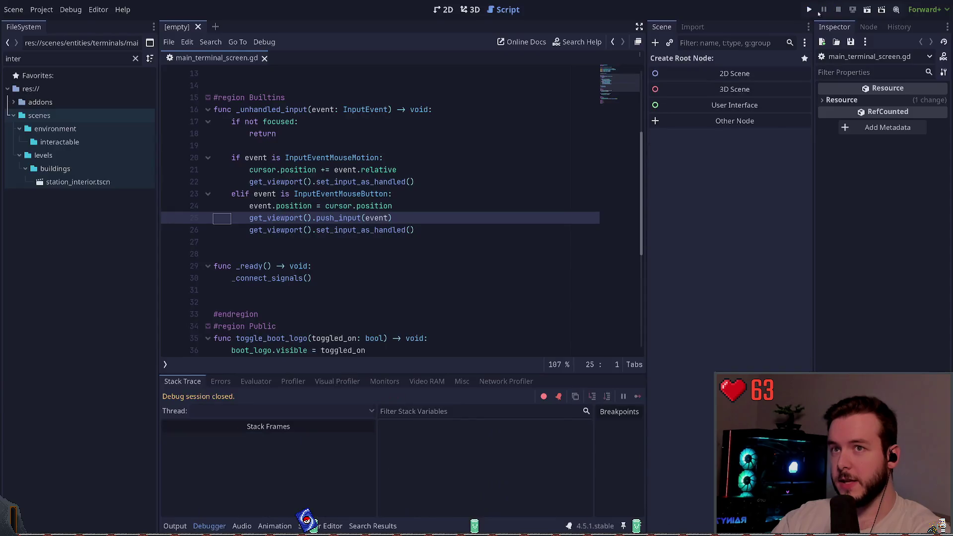
- Relaunch the project and start a game from the main menu
key(alt+Tab)
key(F5)
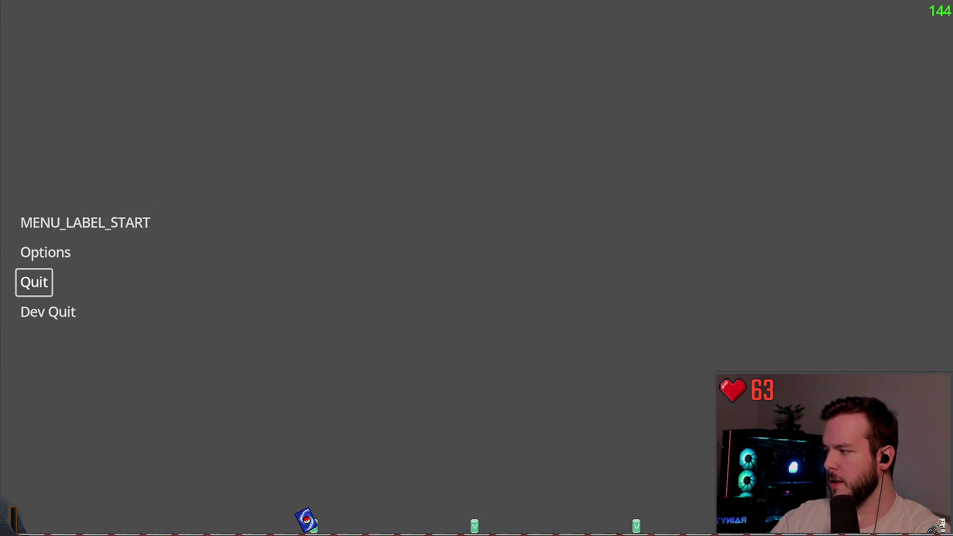
key(Up)
key(Up)
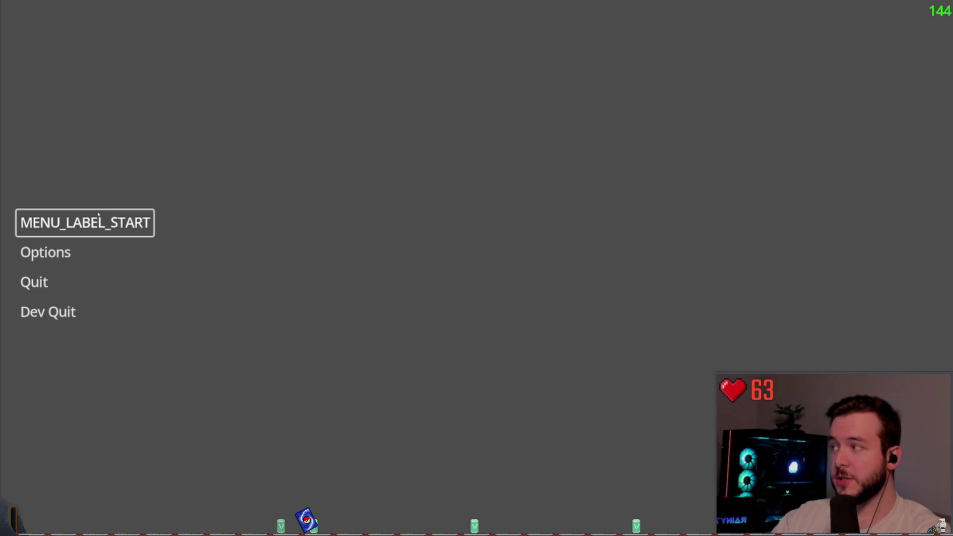
key(Return)
- Use the terminal, pause and resume, use it again, then open the wall box
key(w)
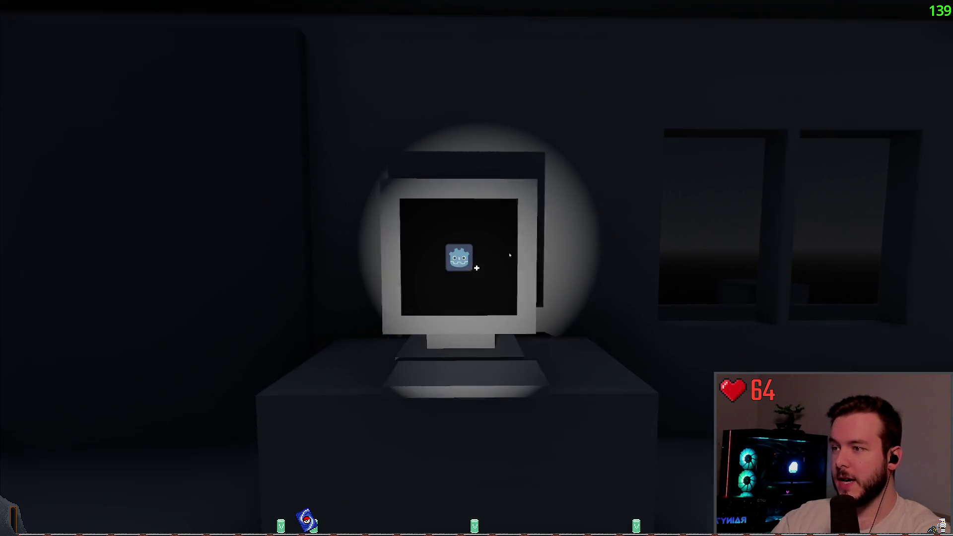
click(476, 268)
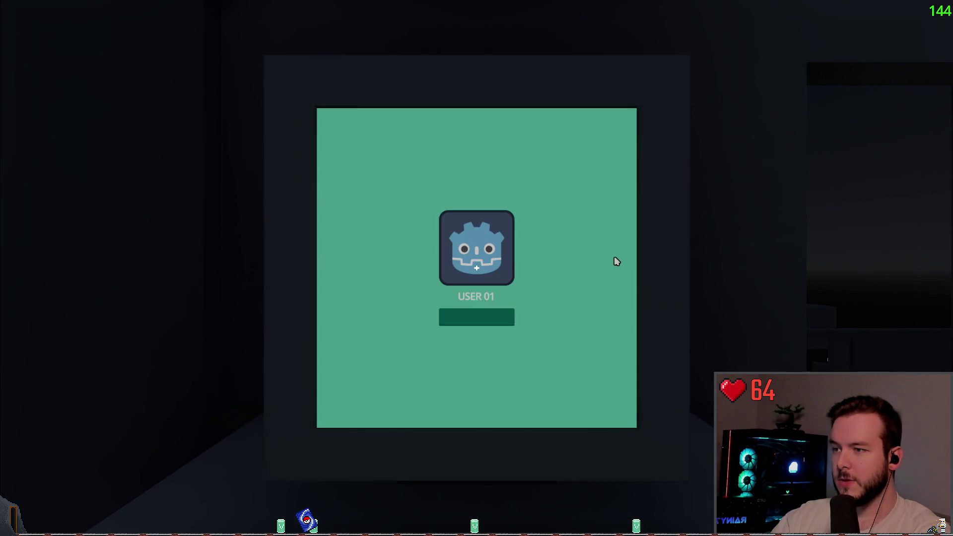
key(Escape)
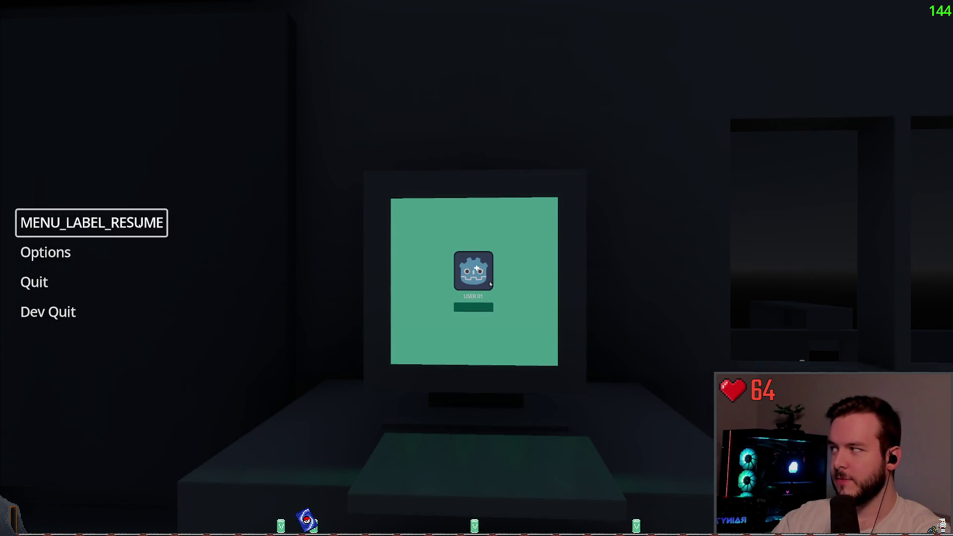
click(74, 221)
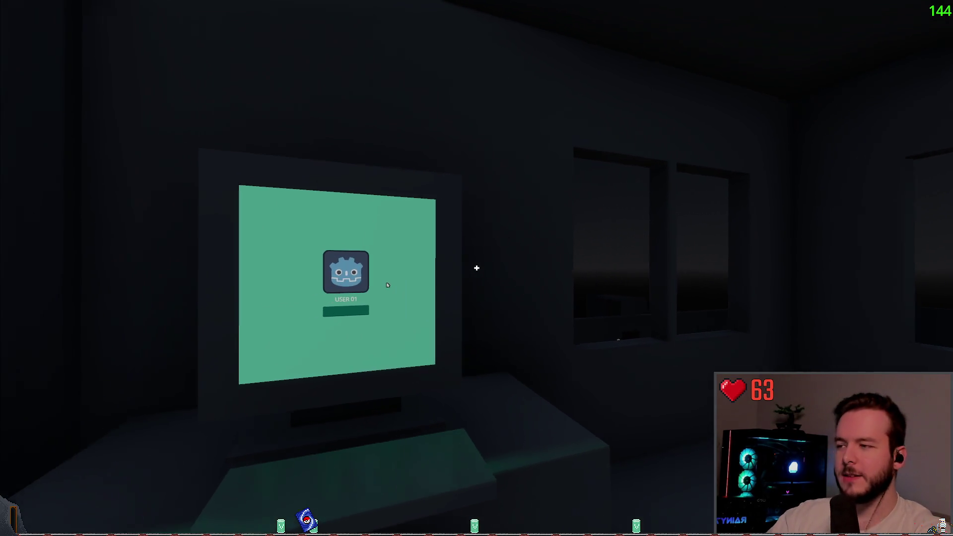
click(477, 268)
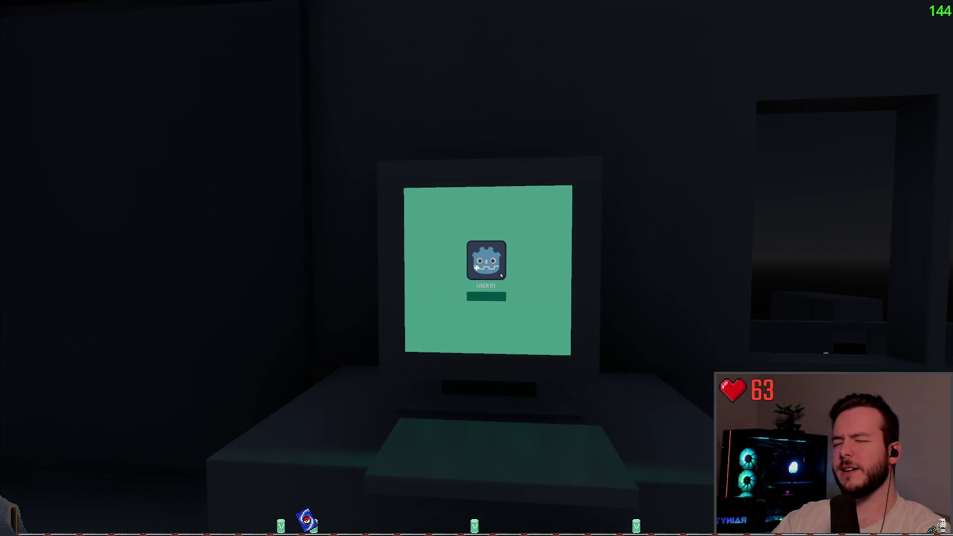
key(Escape)
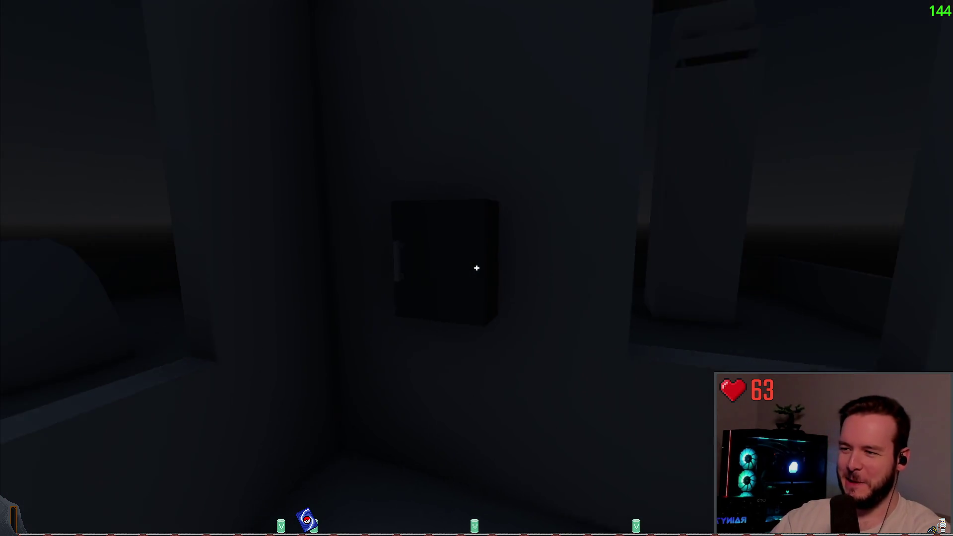
click(477, 268)
- Toggle the flashlight, walk down the stairwell into the seating room, and Dev Quit
key(f)
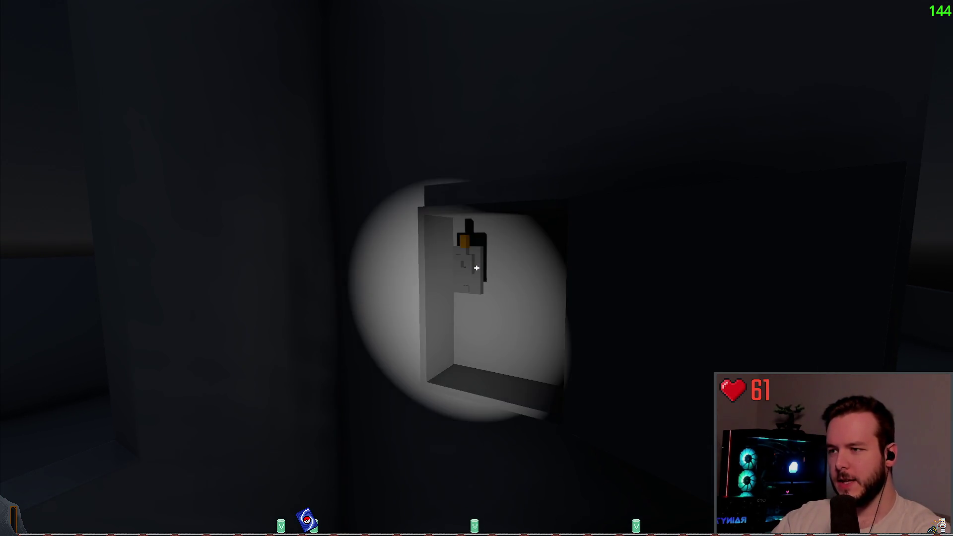
key(f)
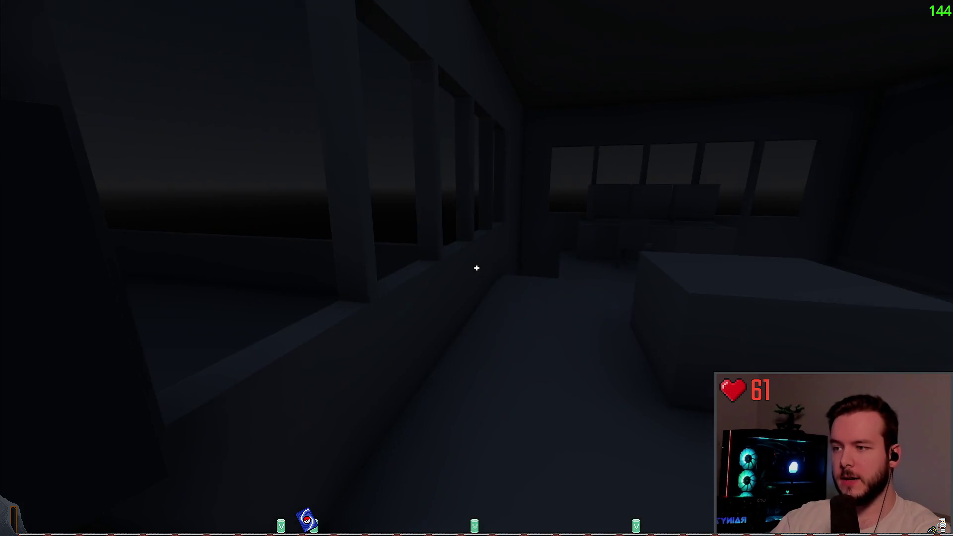
key(f)
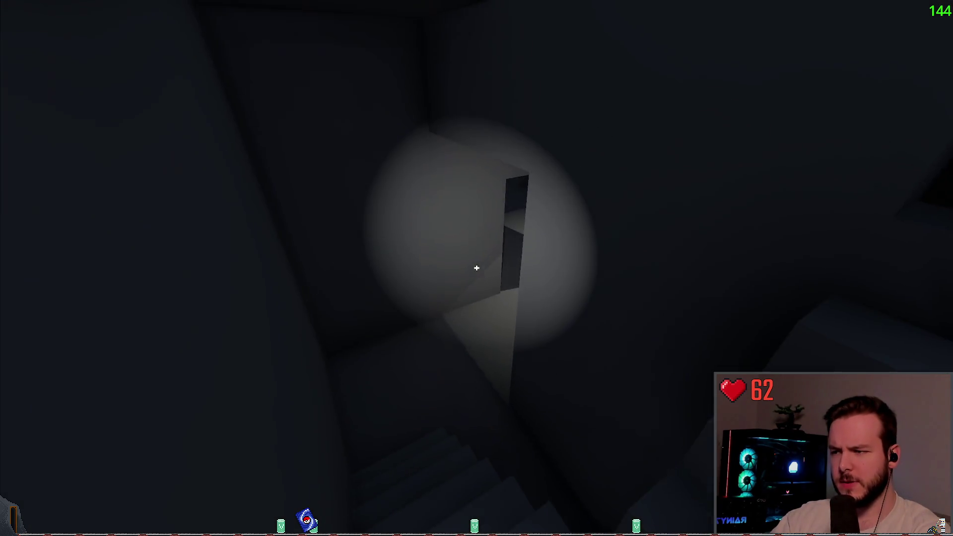
key(w)
key(w)
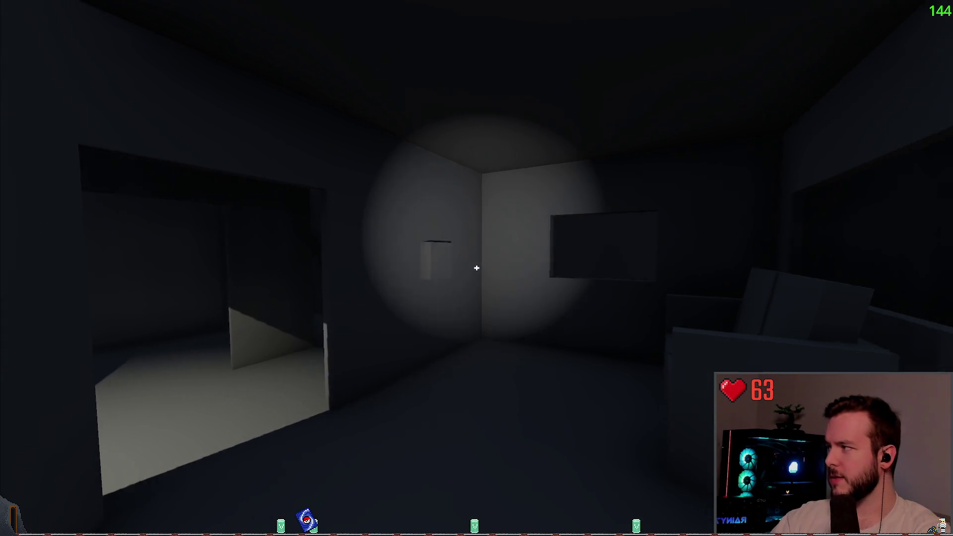
key(w)
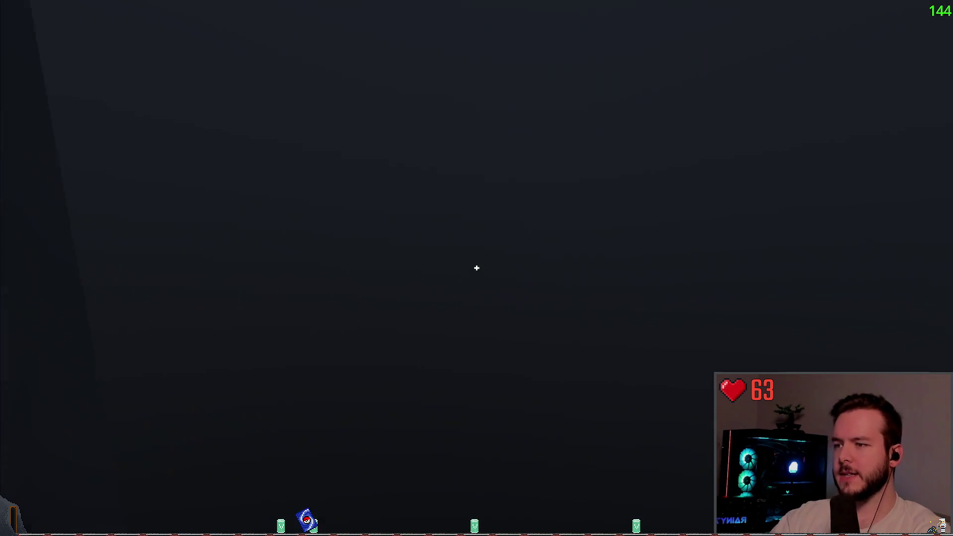
key(Escape)
click(65, 316)
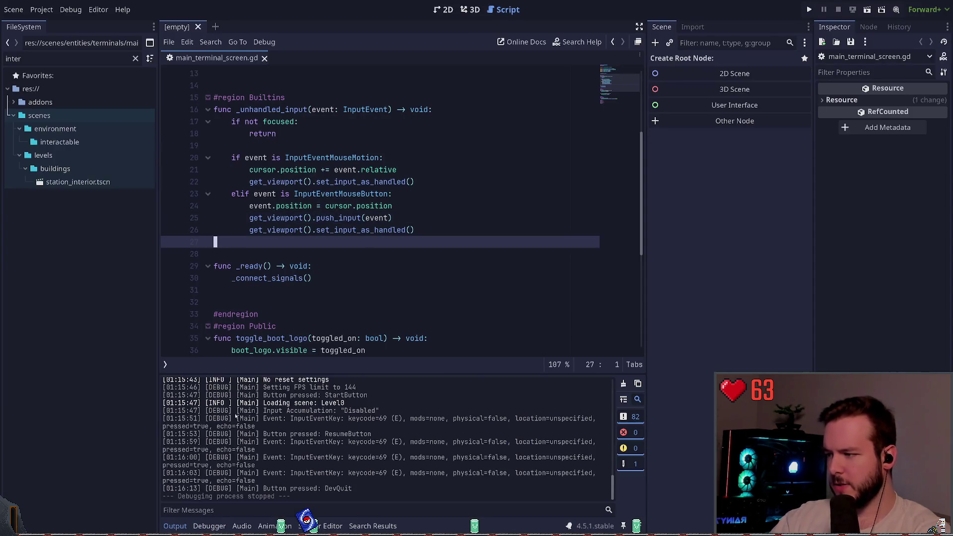
- Start a get_viewport() line under the mouse-button check, then delete the unfinished line
click(390, 218)
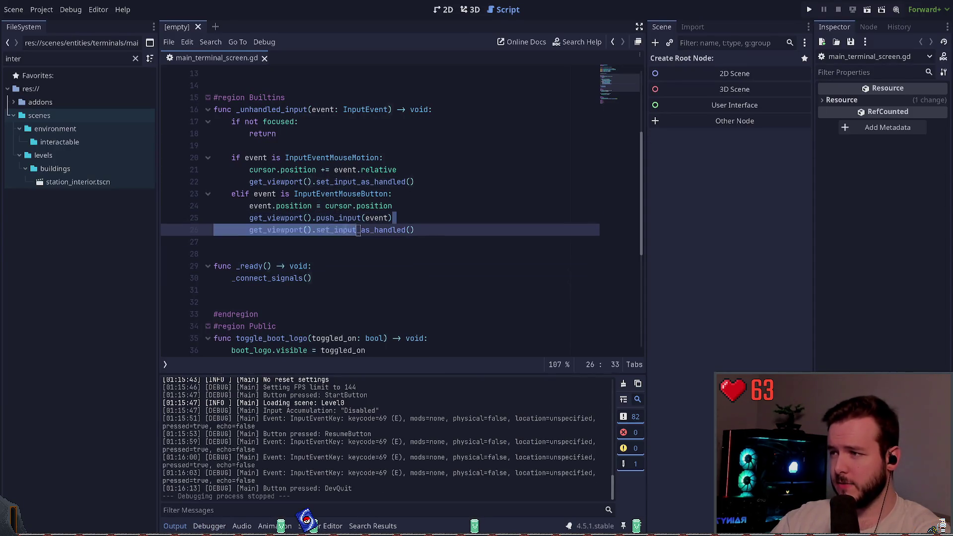
click(417, 214)
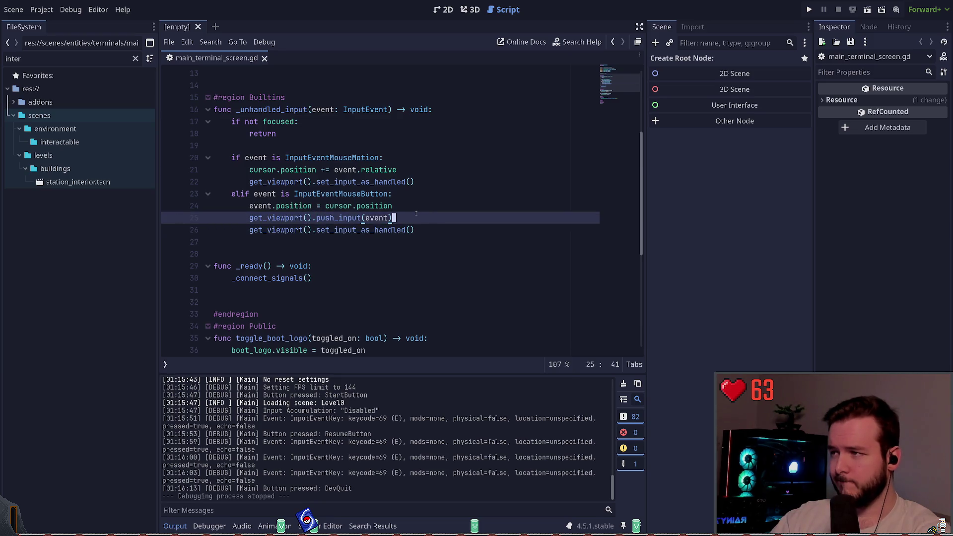
click(420, 194)
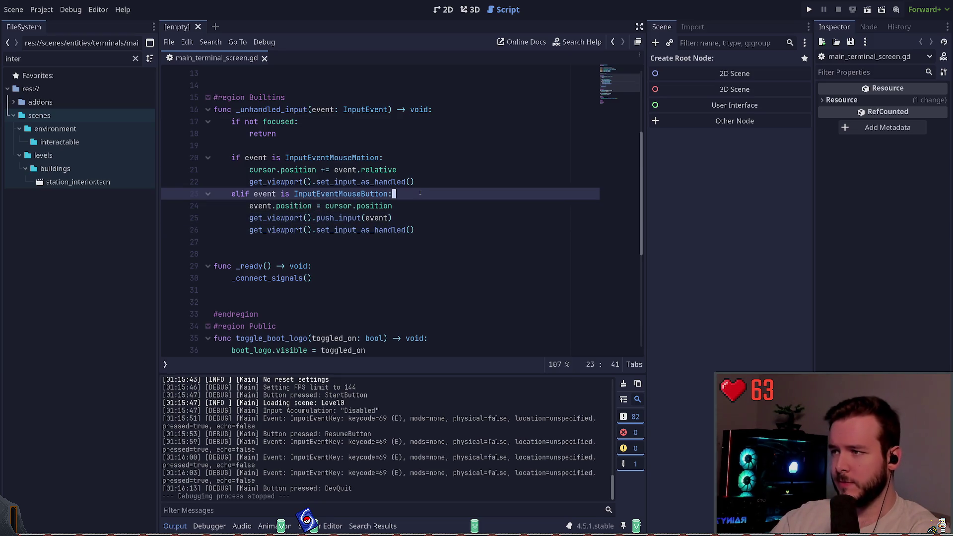
key(Return)
text(get_view)
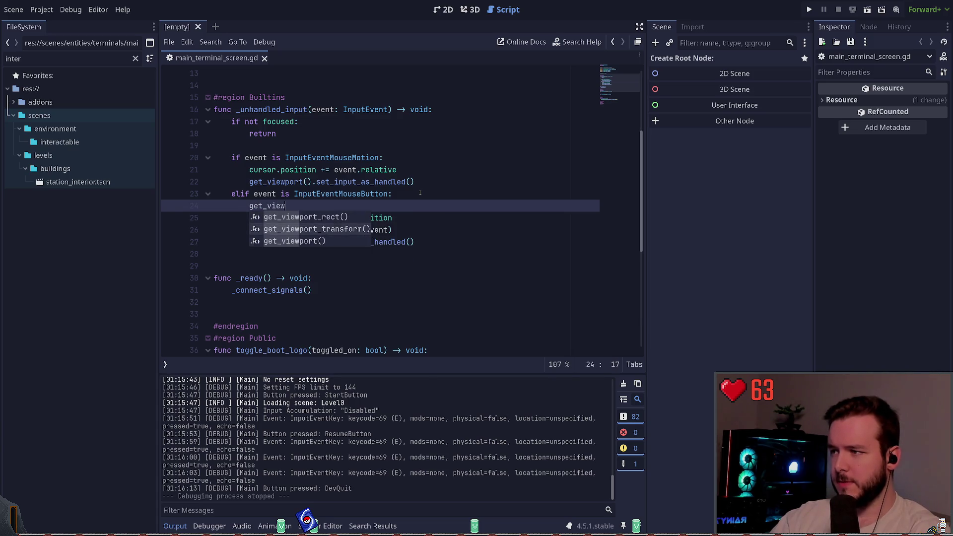
key(Return)
text(.cont)
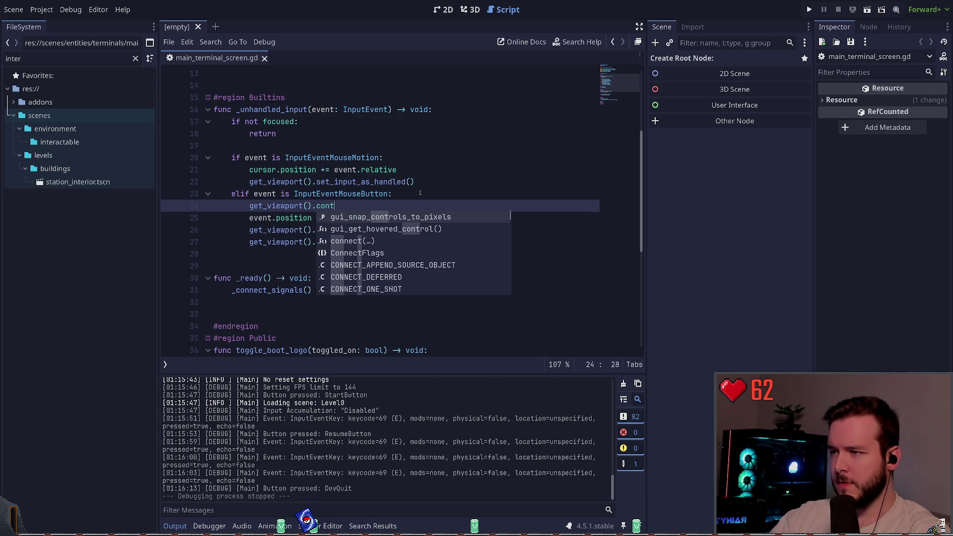
key(Escape)
key(ctrl+shift+k)
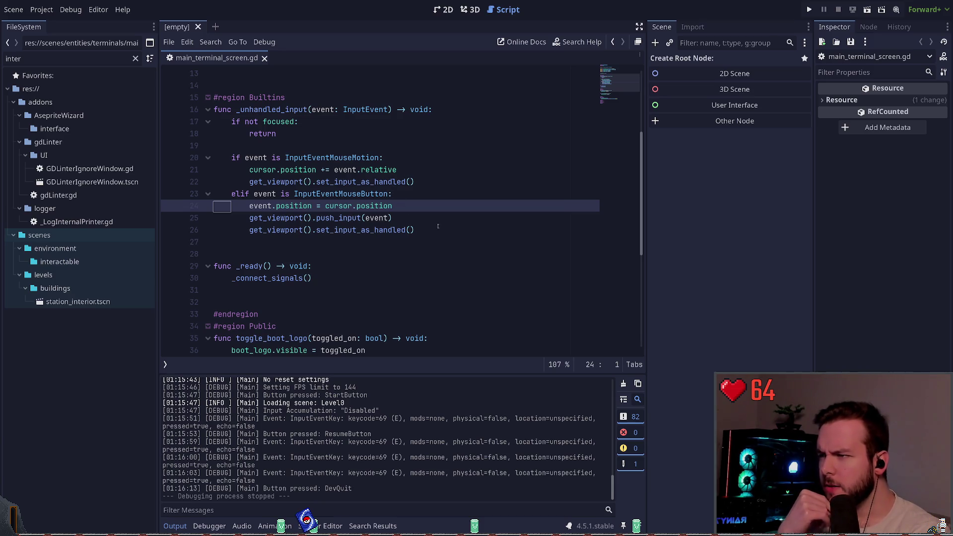
- Comment out the push_input(event) call on line 25 and run the game
key(Down)
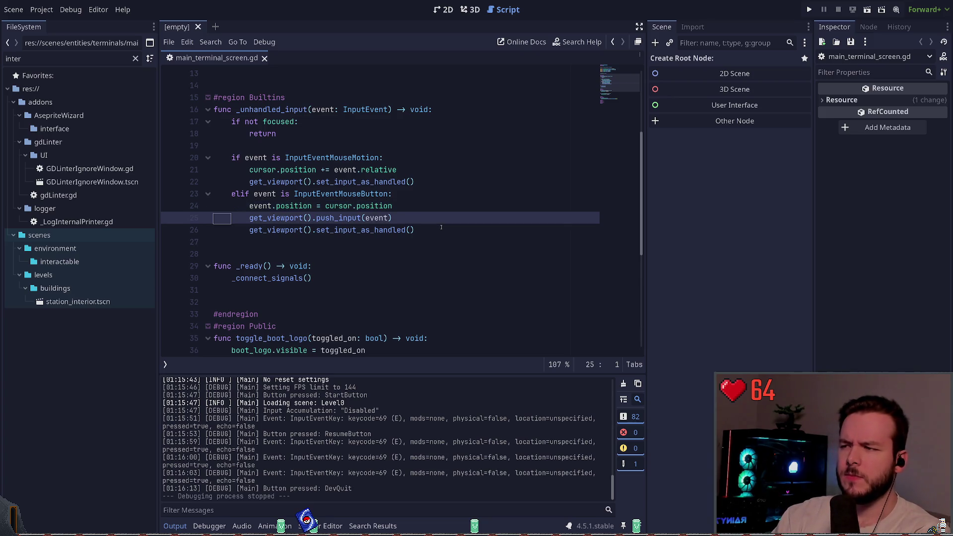
key(ctrl+k)
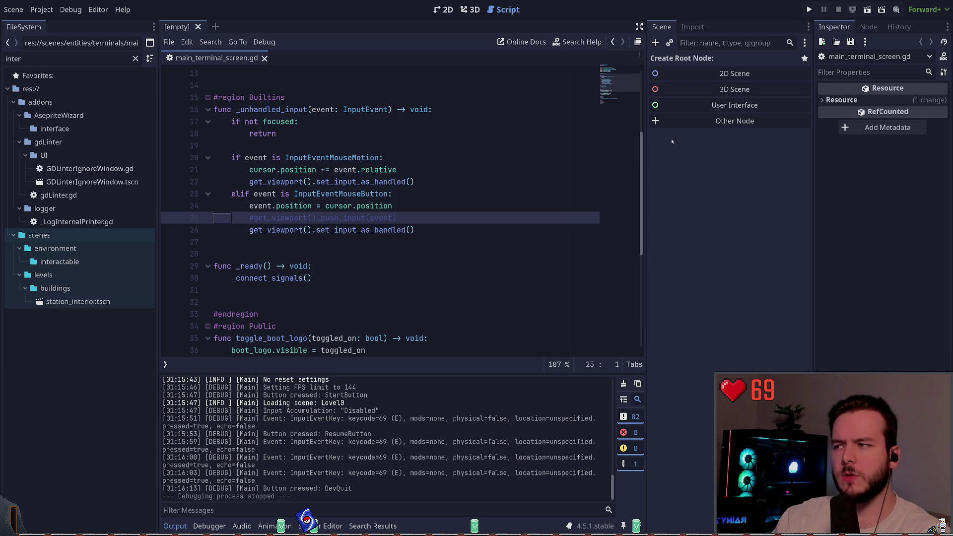
click(809, 10)
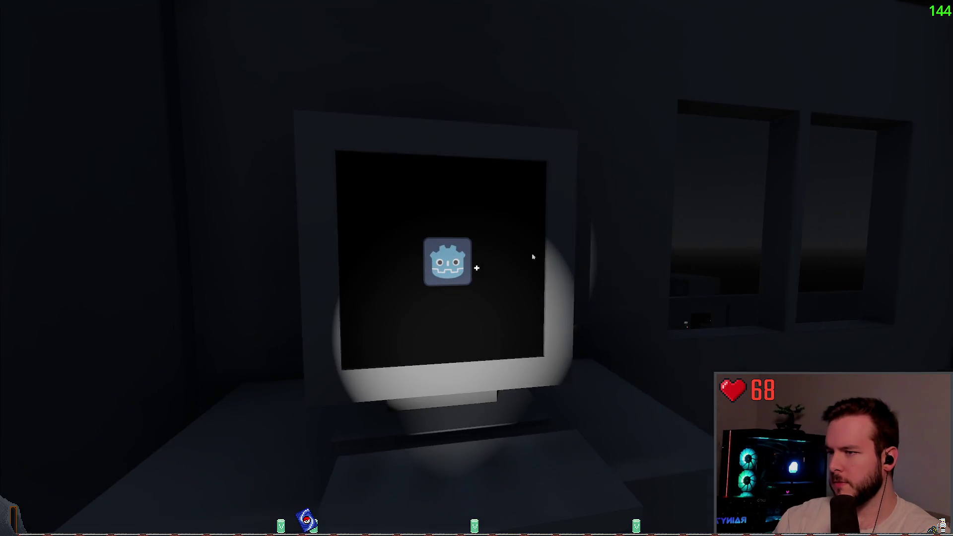
- Interact with the terminal to view the USER 01 login screen, then Dev Quit from the pause menu
click(476, 268)
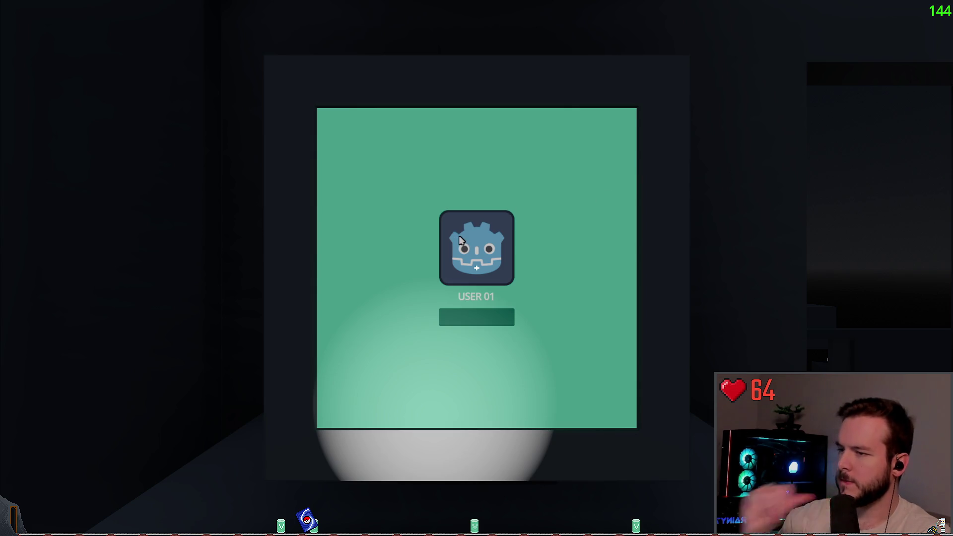
key(Escape)
click(46, 310)
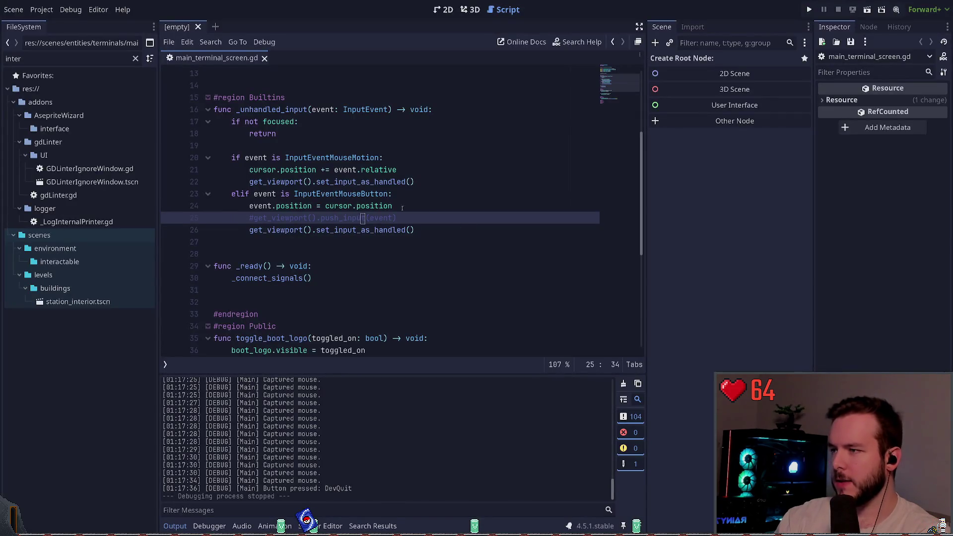
- Add a get_viewport_rect().position line below the mouse-button check
key(Up)
key(Up)
key(End)
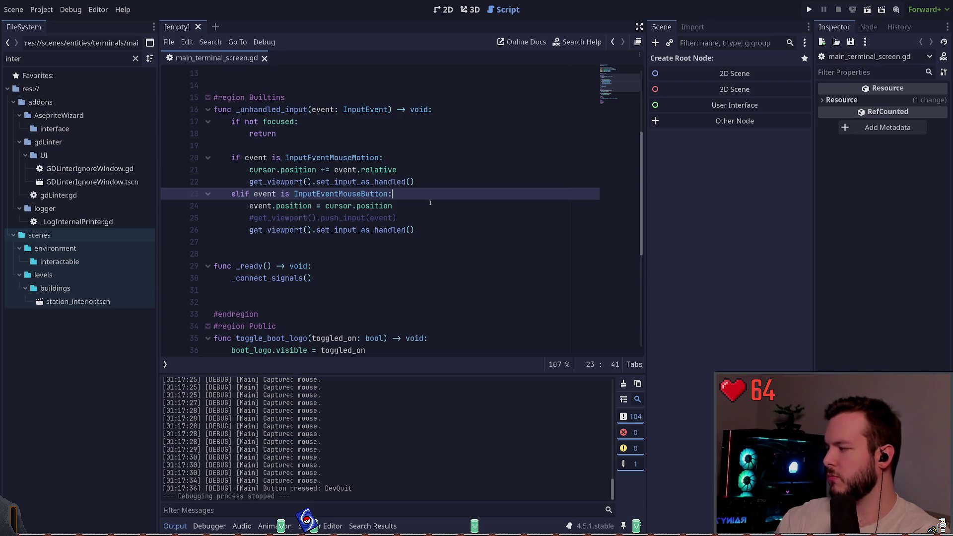
key(Return)
text(get_viewport_r)
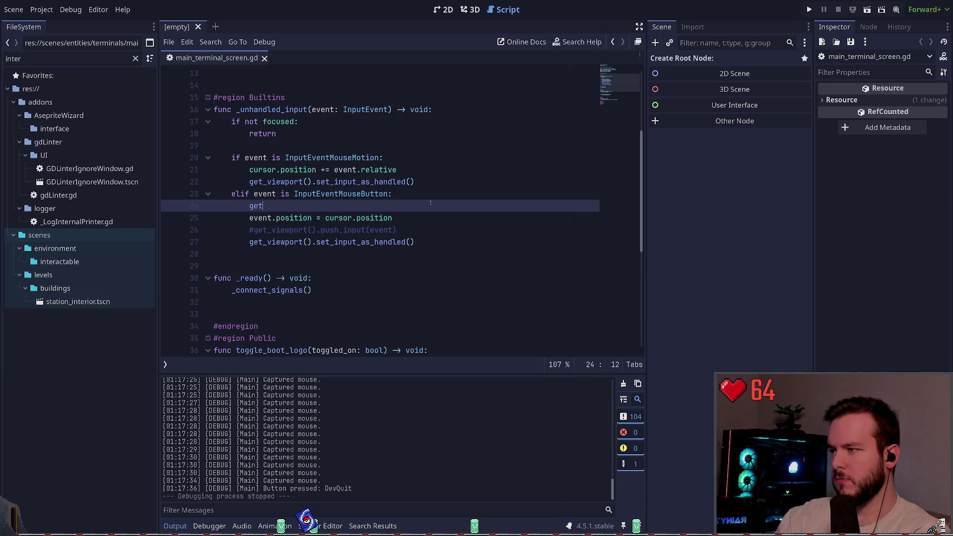
key(Return)
text(.)
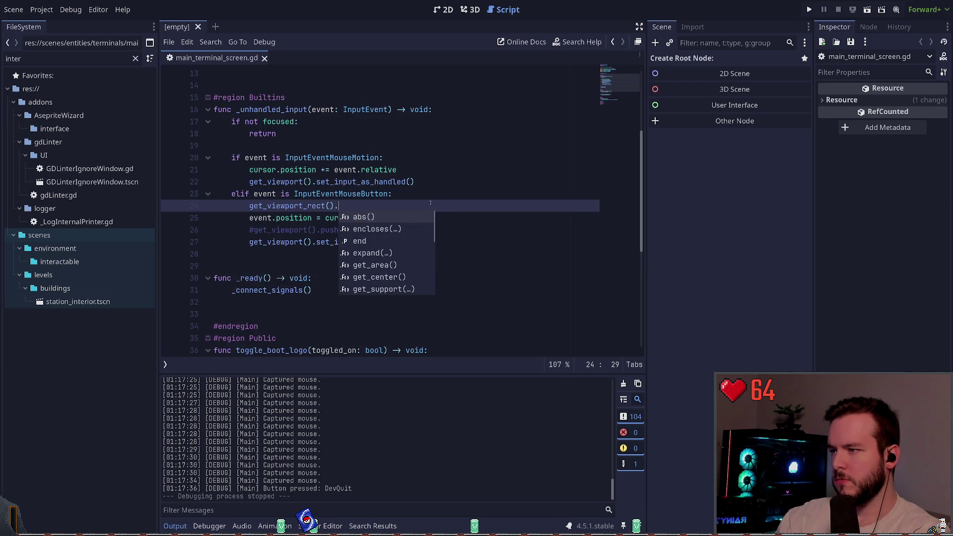
key(BackSpace)
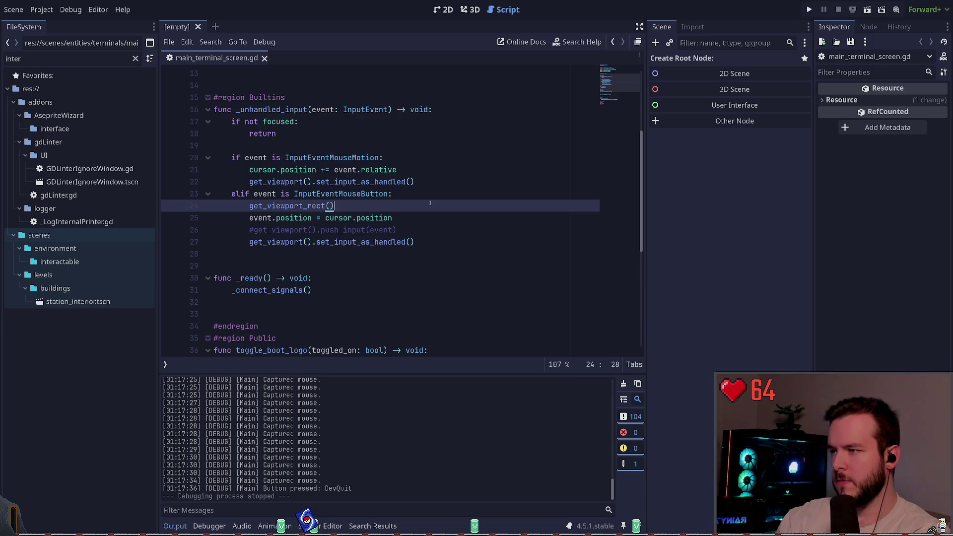
text(.)
key(BackSpace)
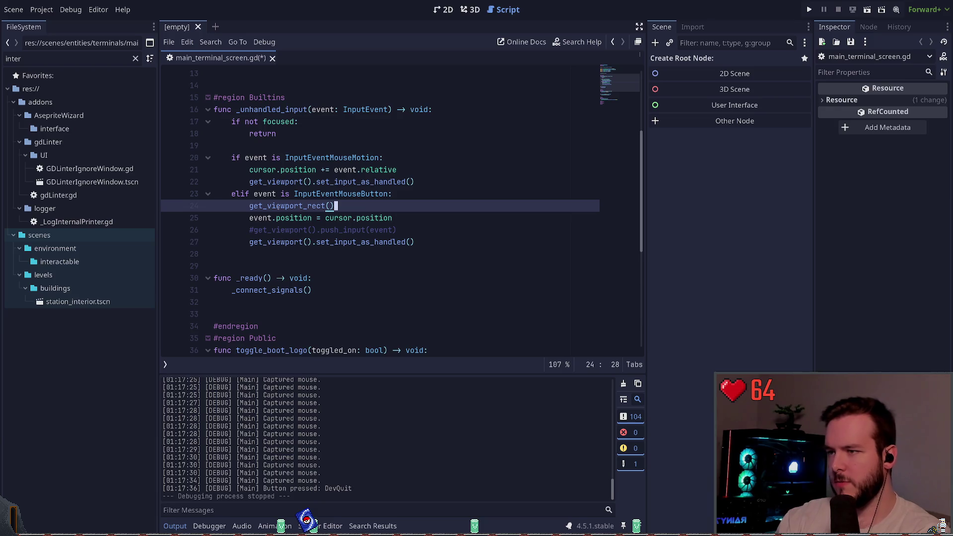
text(.)
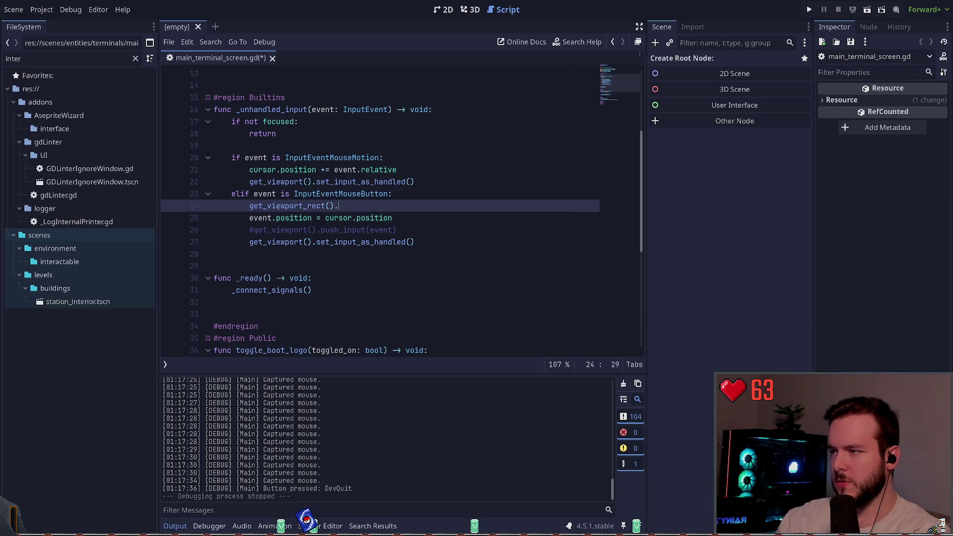
text(p)
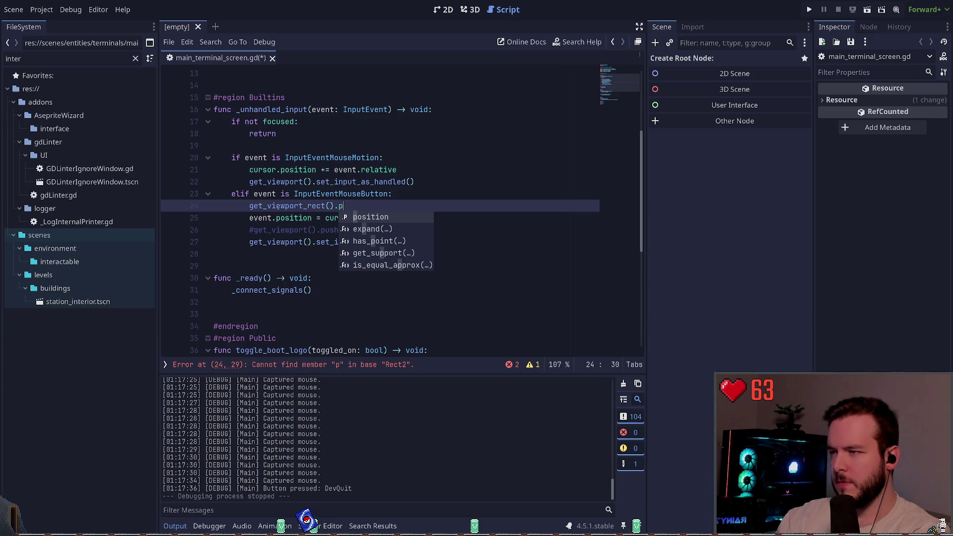
key(Down)
key(Down)
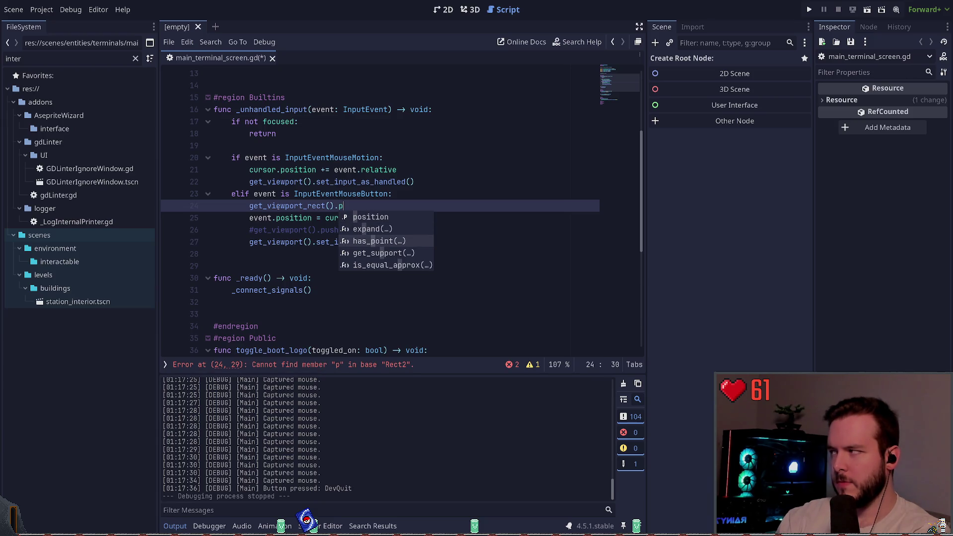
key(BackSpace)
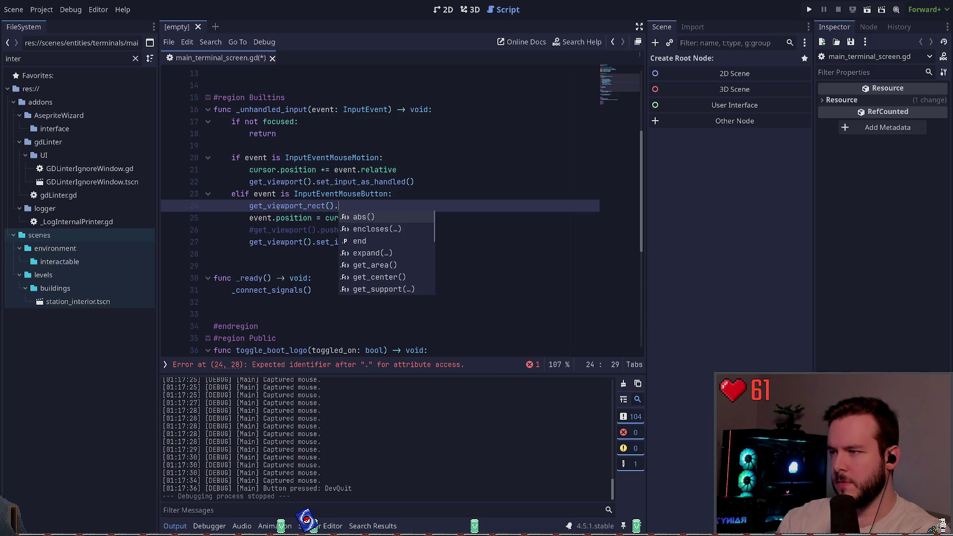
text(po)
key(Return)
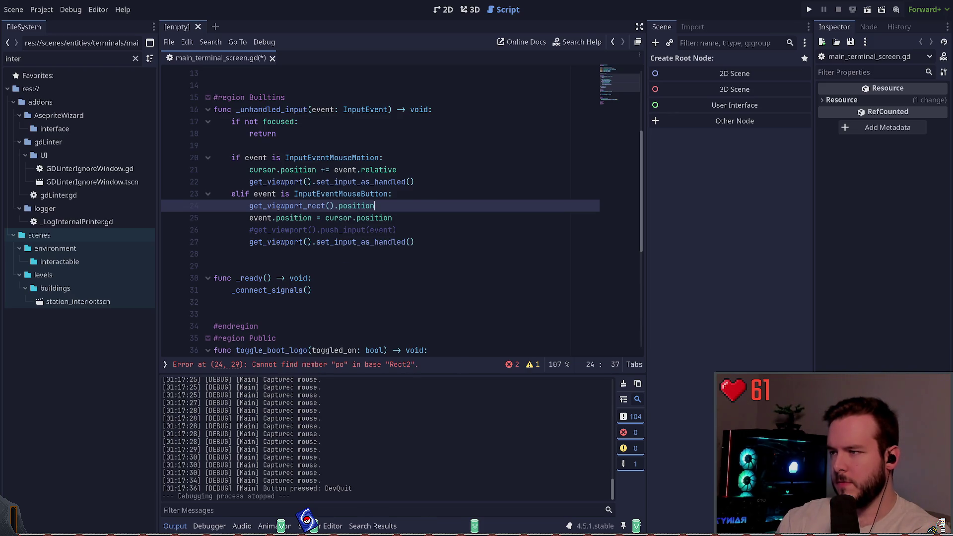
- Insert an 'event.position = cursor.position.clamp()' line above the viewport rect call
key(Home)
key(Return)
key(Up)
text(ev)
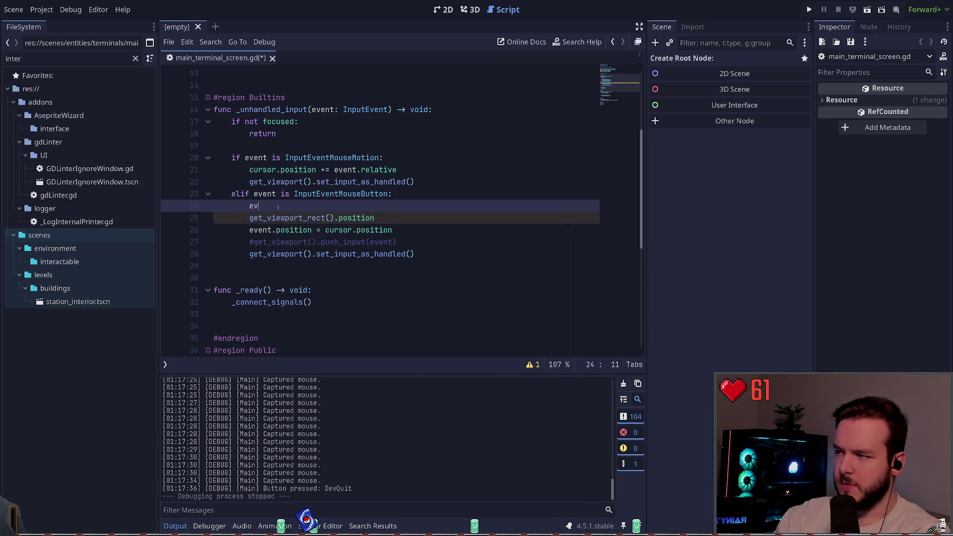
text(ent.pos)
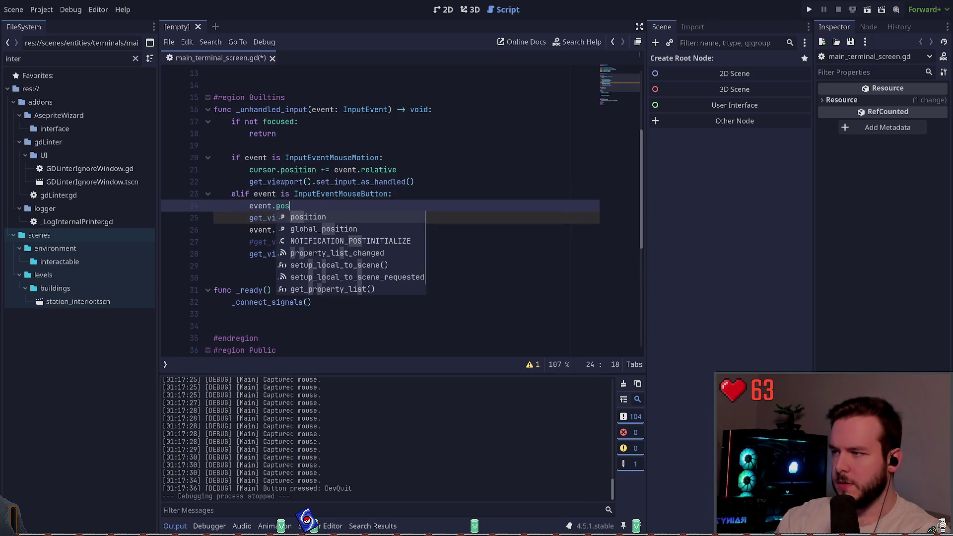
key(Return)
text(.)
key(BackSpace)
text(= )
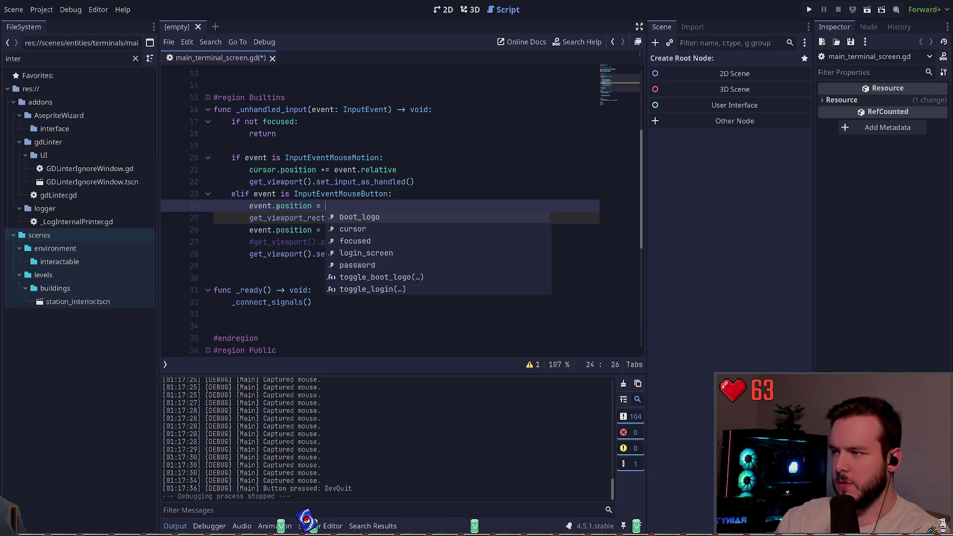
text(cursor.position.cl)
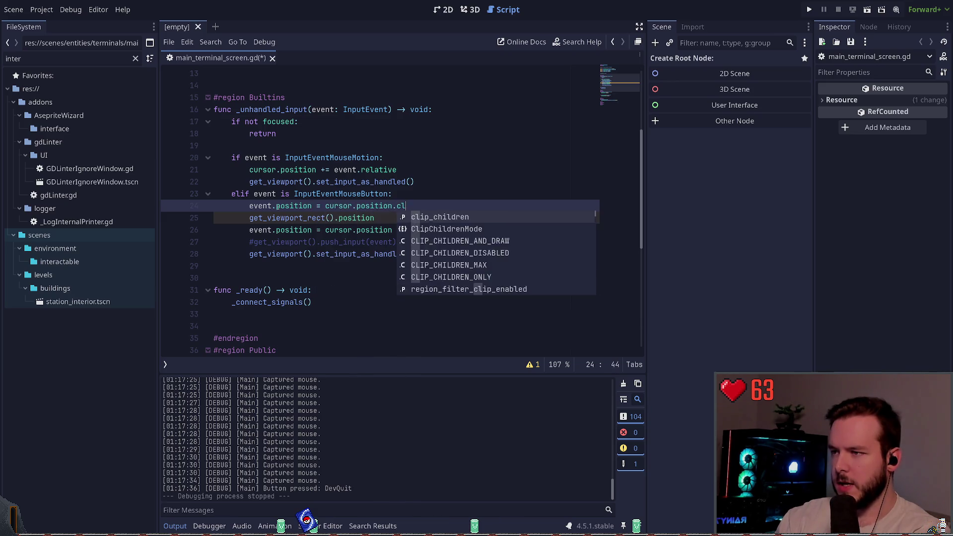
text(amp)
key(Return)
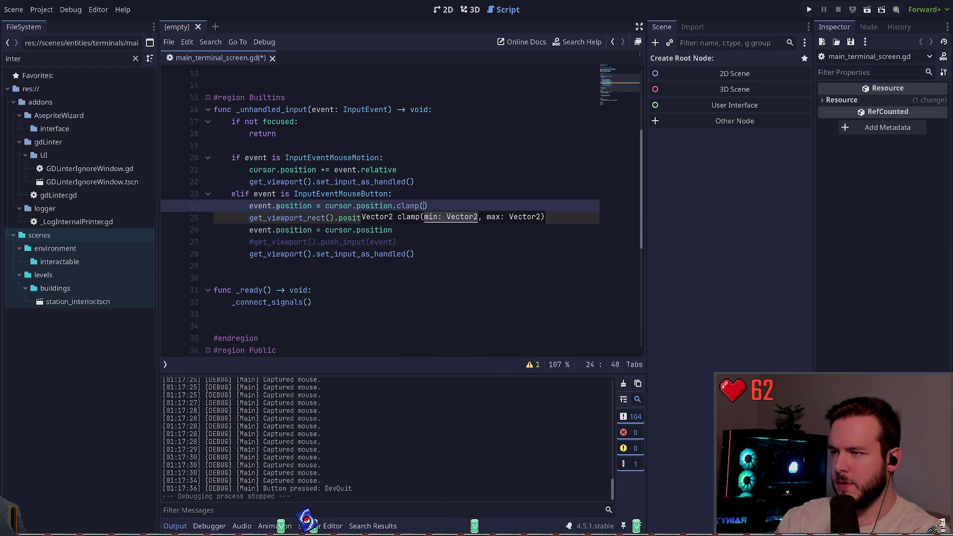
key(Escape)
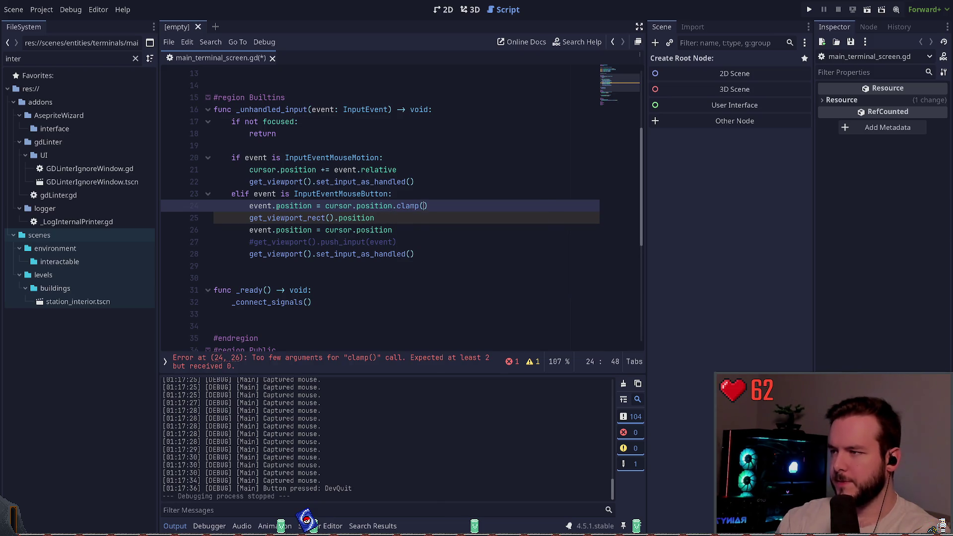
text(get_)
key(BackSpace)
key(BackSpace)
key(BackSpace)
- Turn the rect call into 'var rect := get_viewport_rect()' and clamp to rect.position, rect.size
key(ctrl+shift+Return)
text(var rec)
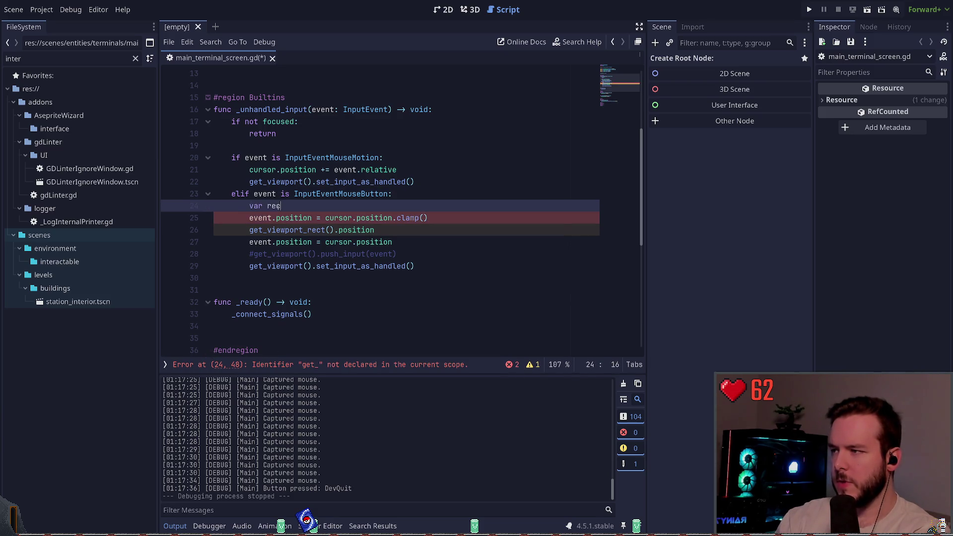
key(Down)
key(Down)
key(alt+Up)
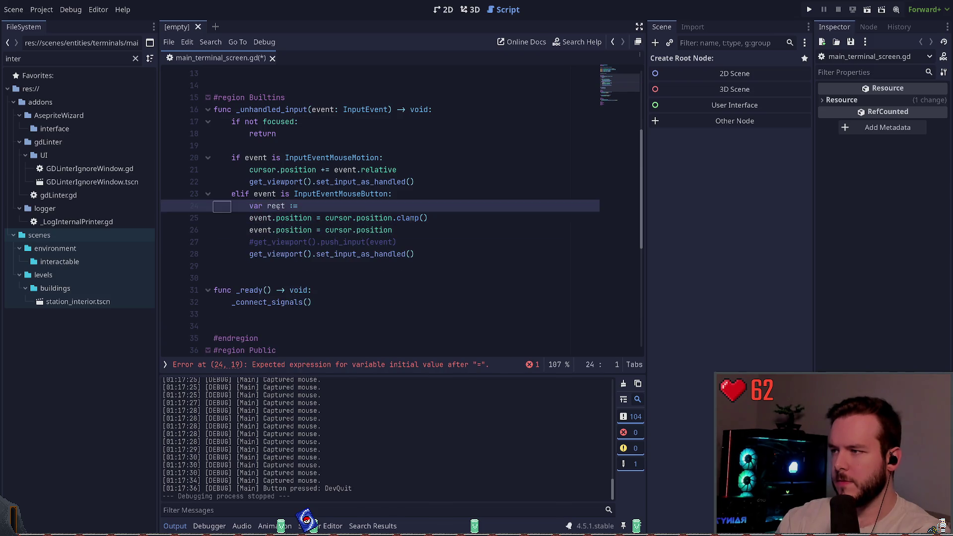
key(Home)
key(BackSpace)
key(BackSpace)
key(BackSpace)
key(ctrl+Right)
key(ctrl+Right)
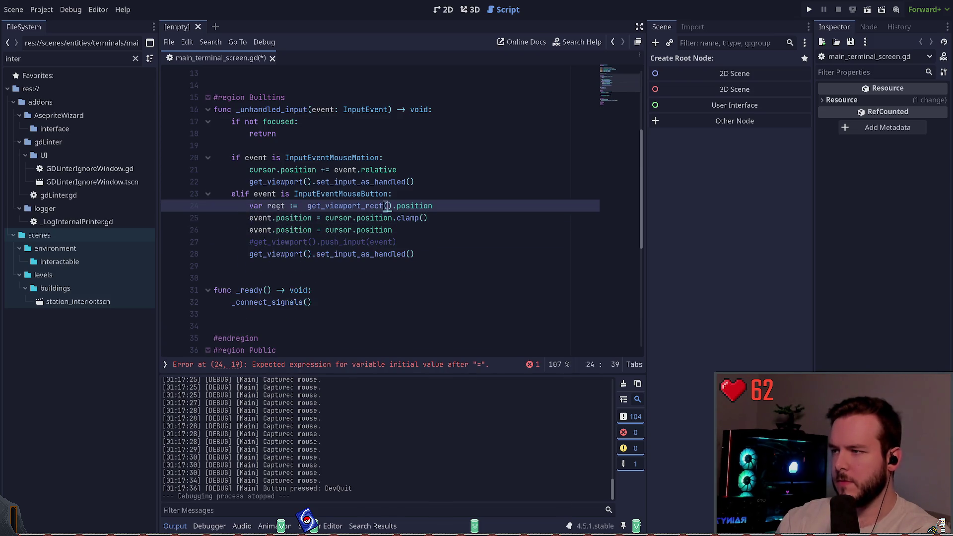
key(shift+End)
key(Delete)
key(Down)
key(End)
key(Left)
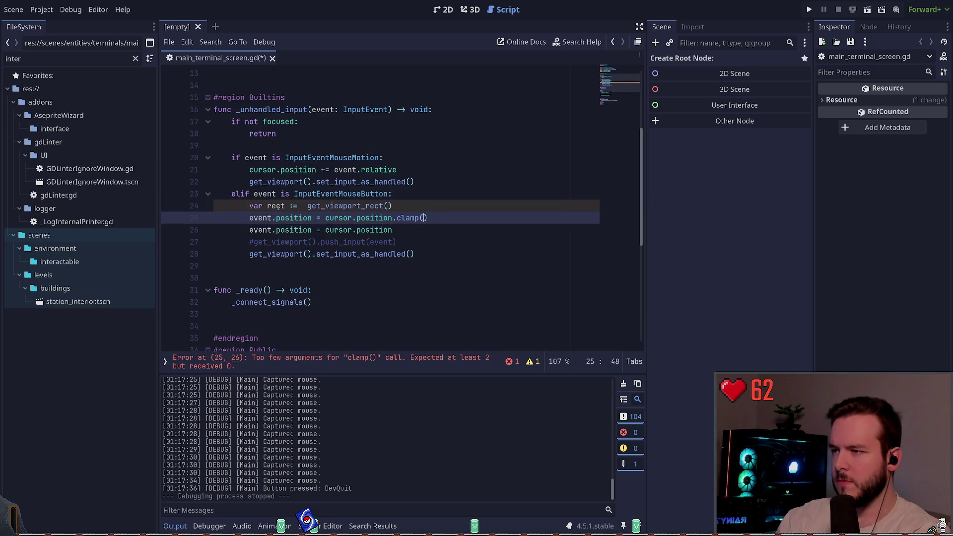
text(rect.position)
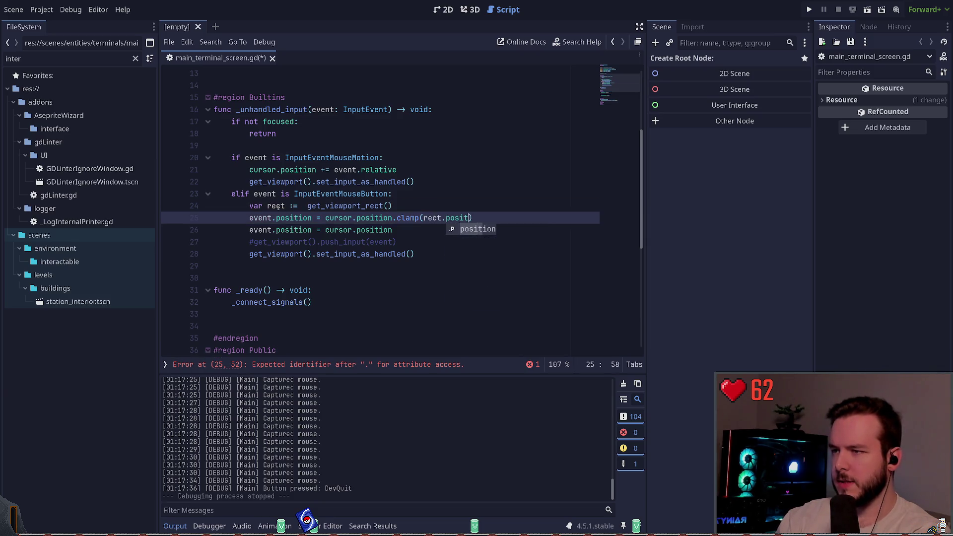
text(, rect)
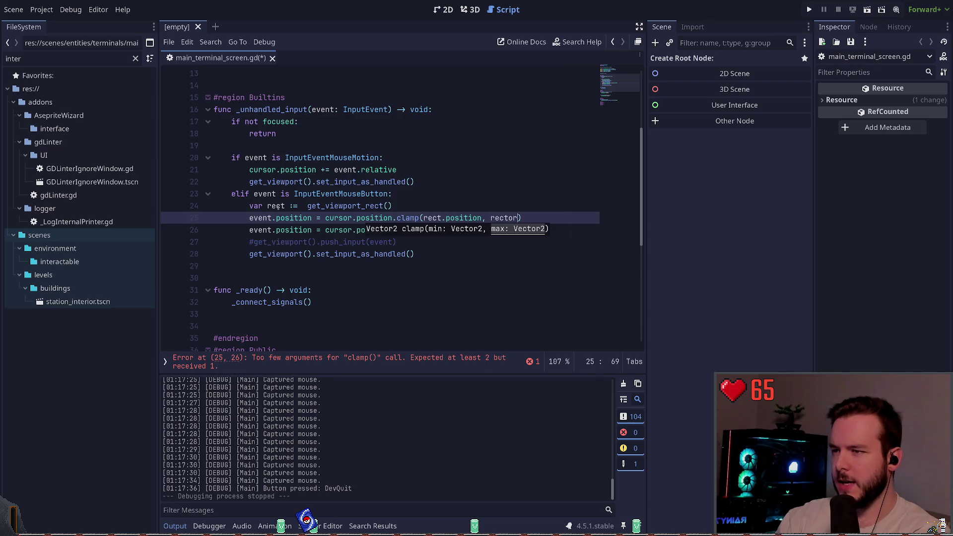
text(.size)
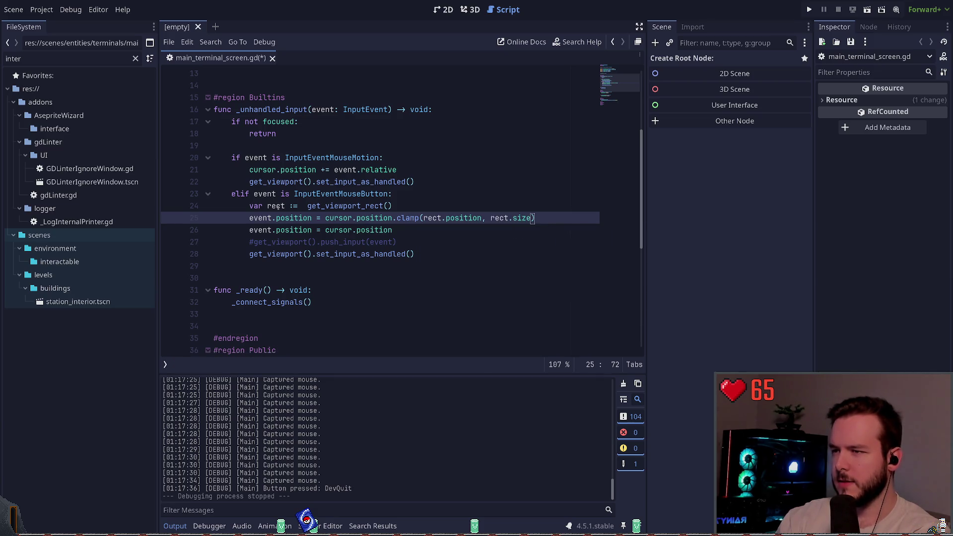
- Delete the old event.position assignment, save main_terminal_screen.gd, and run the game
key(ctrl+s)
key(Down)
key(ctrl+shift+k)
key(ctrl+s)
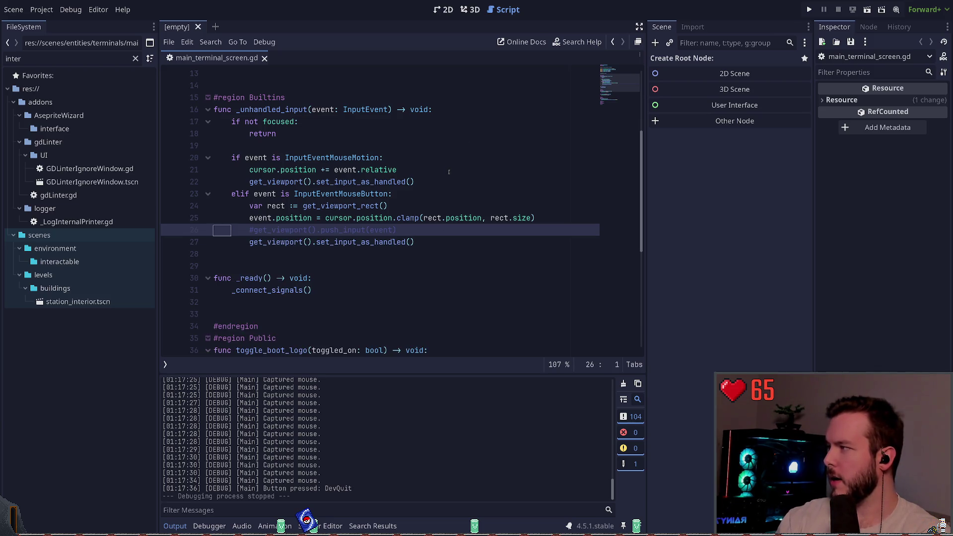
key(F5)
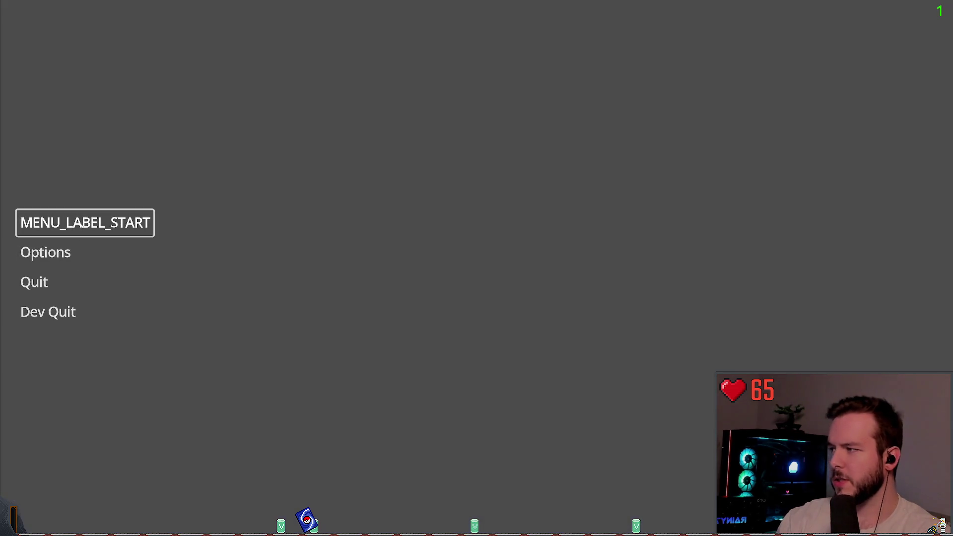
- Start the game from its main menu and switch on the desk computer's USER 01 login screen
key(Return)
mouse_move(476, 269)
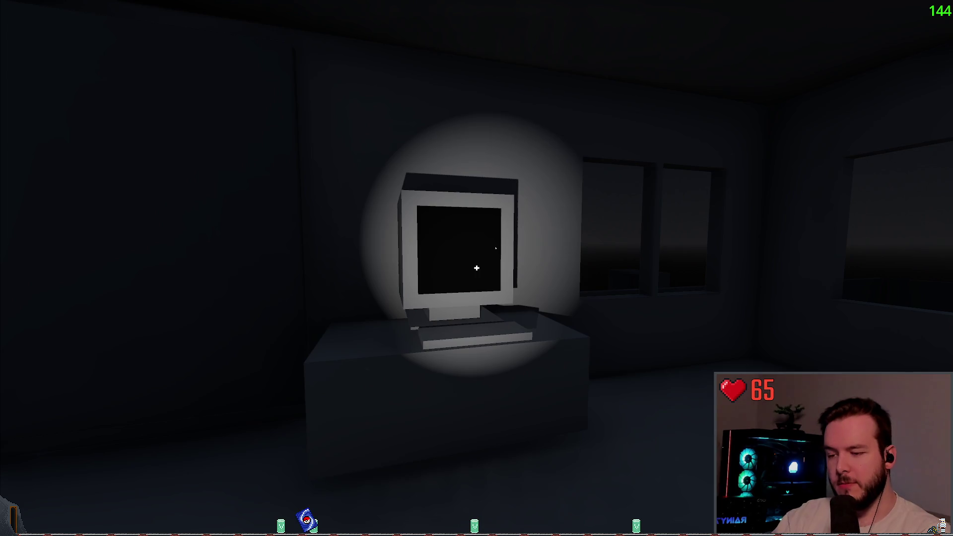
click(476, 268)
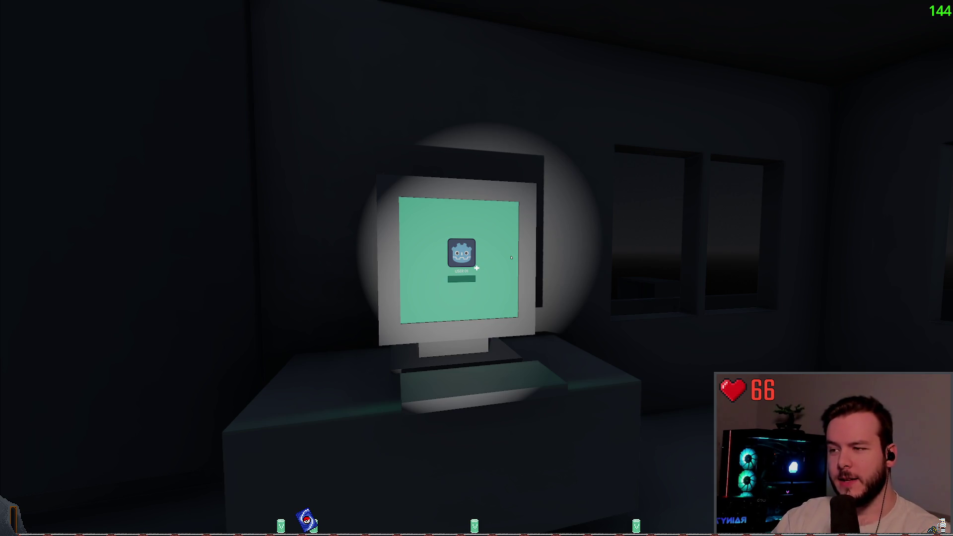
key(d)
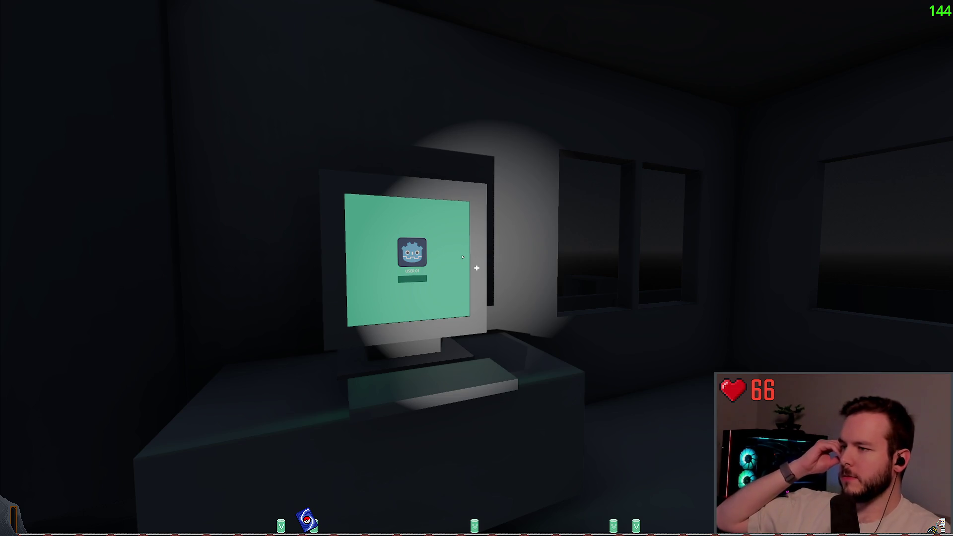
- Walk over and open the grey cabinet, then return and enter the computer's USER 01 screen
key(w)
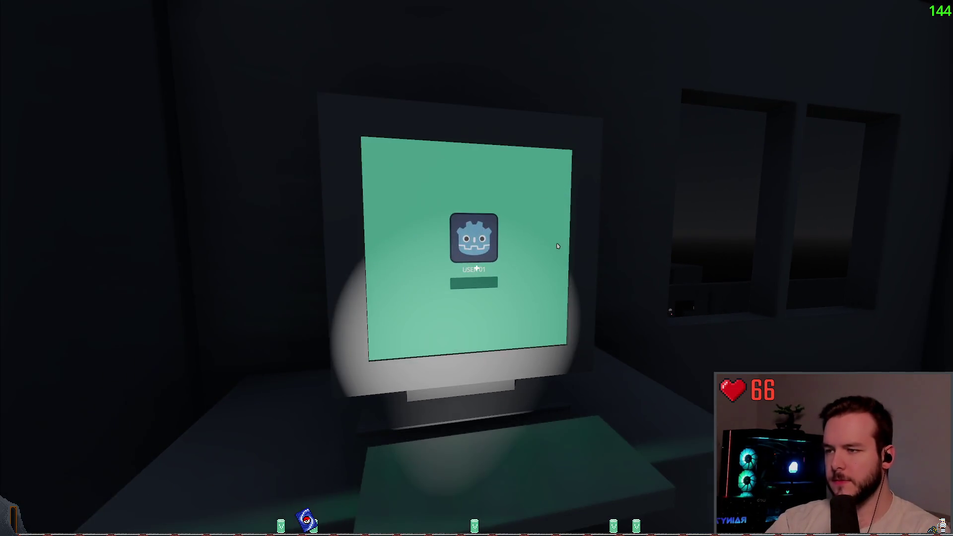
key(s)
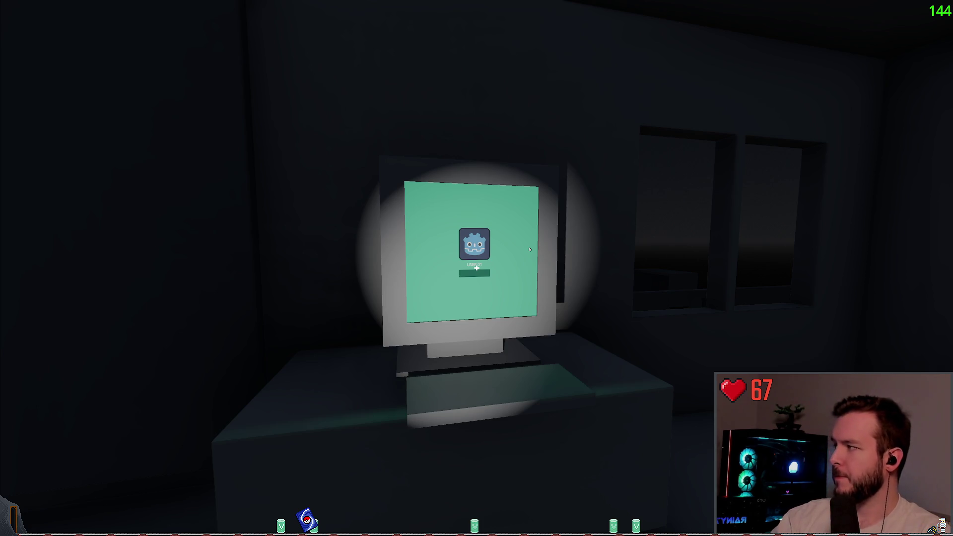
key(Escape)
key(w)
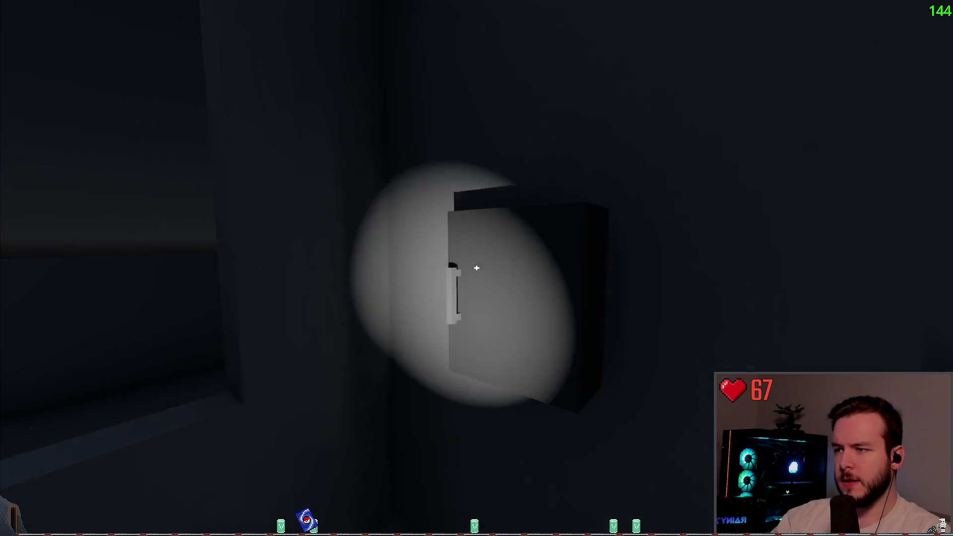
click(477, 268)
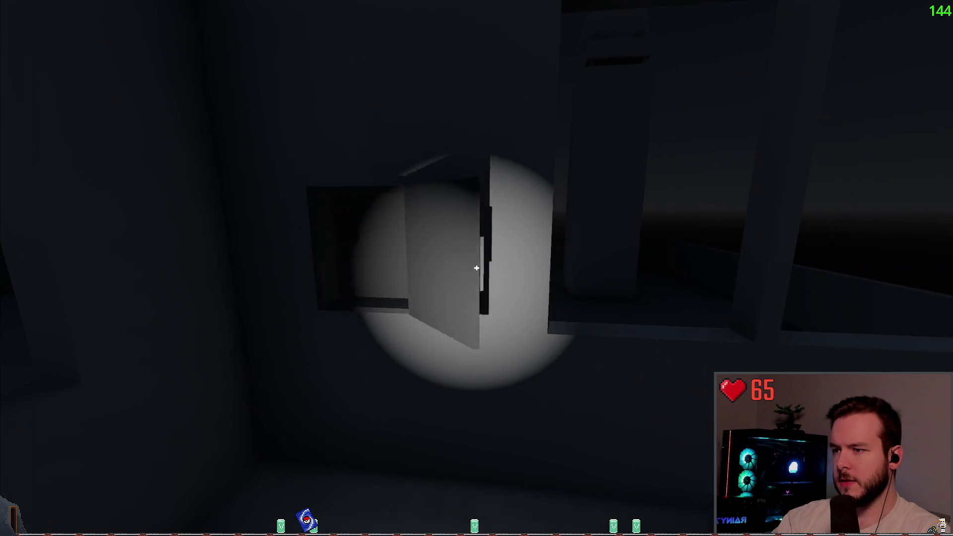
key(w)
click(476, 268)
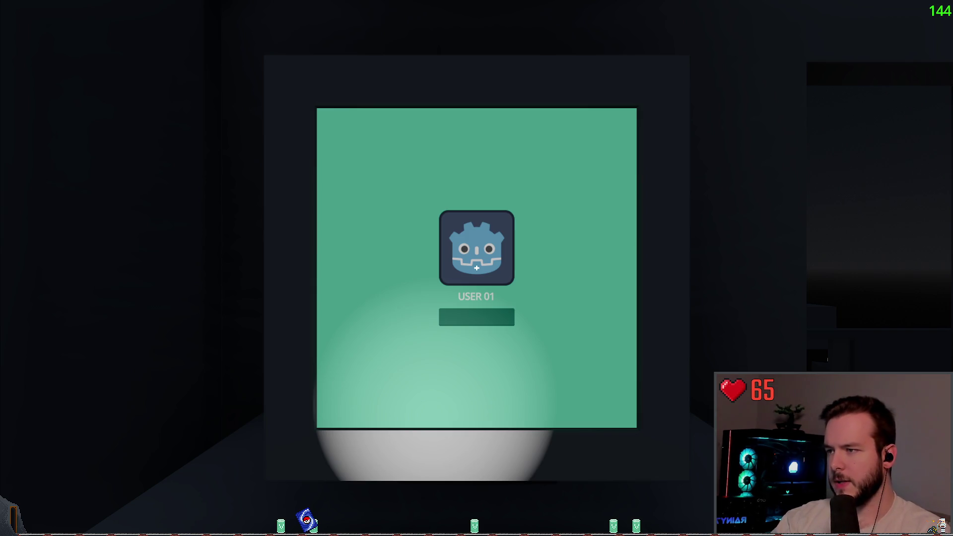
- Pause the game at the computer with Esc
key(Escape)
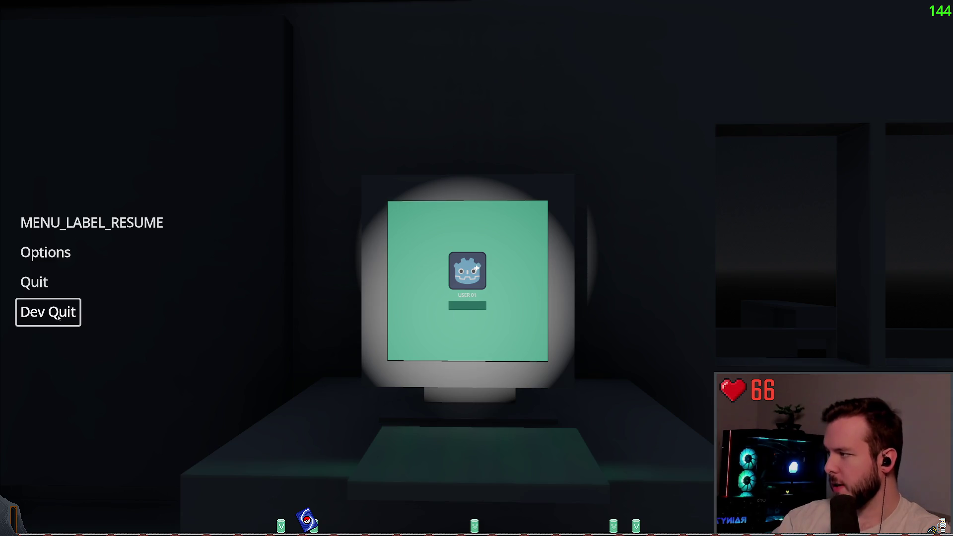
- Choose Dev Quit to stop the game and return to line 26 of main_terminal_screen.gd
click(61, 316)
click(400, 230)
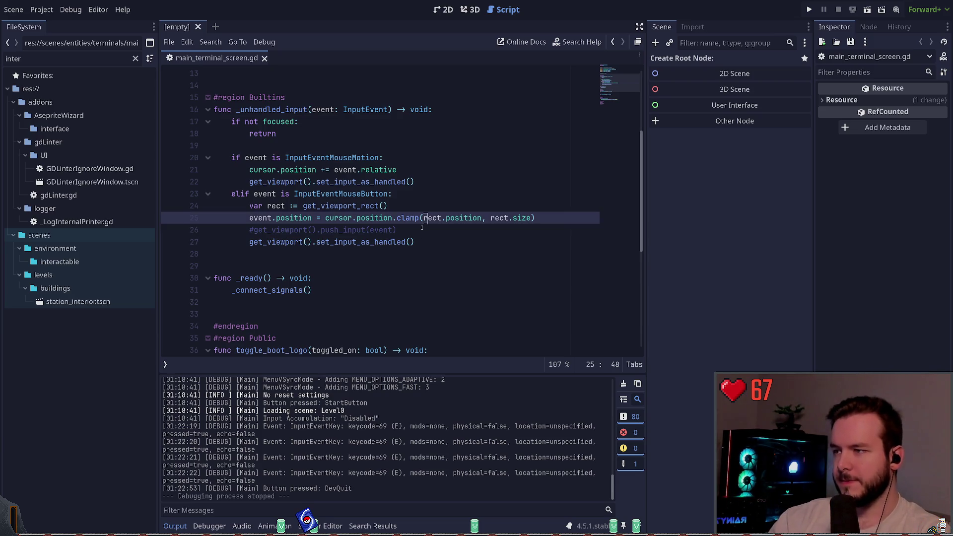
click(345, 230)
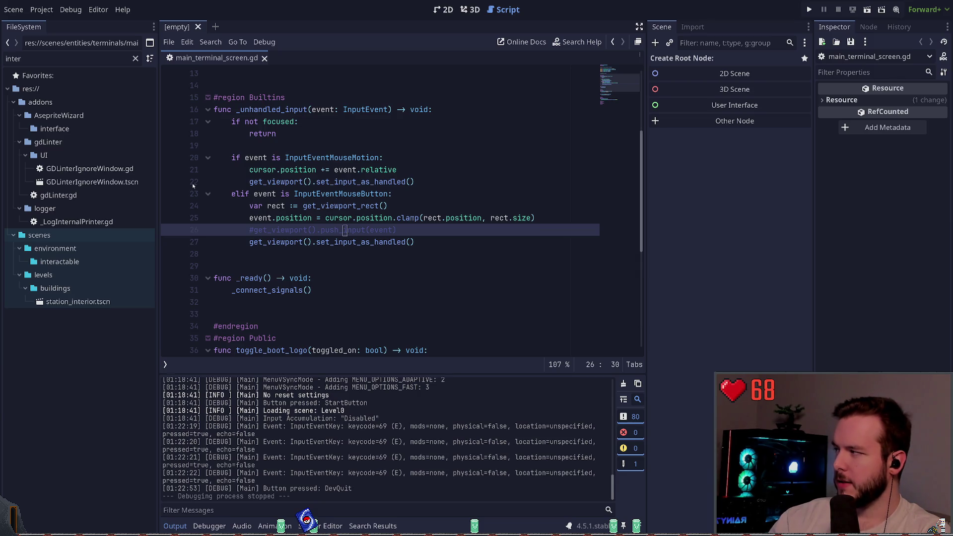
click(434, 232)
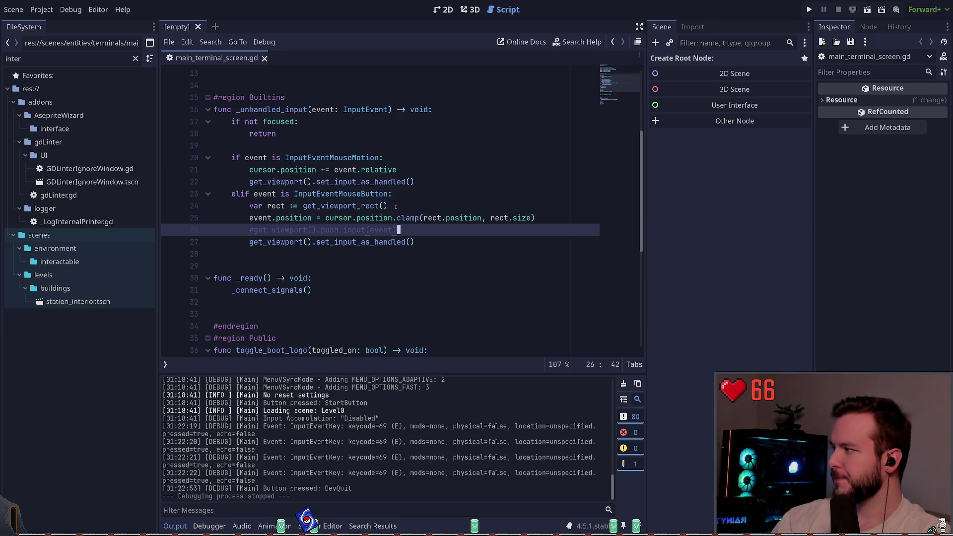
click(346, 205)
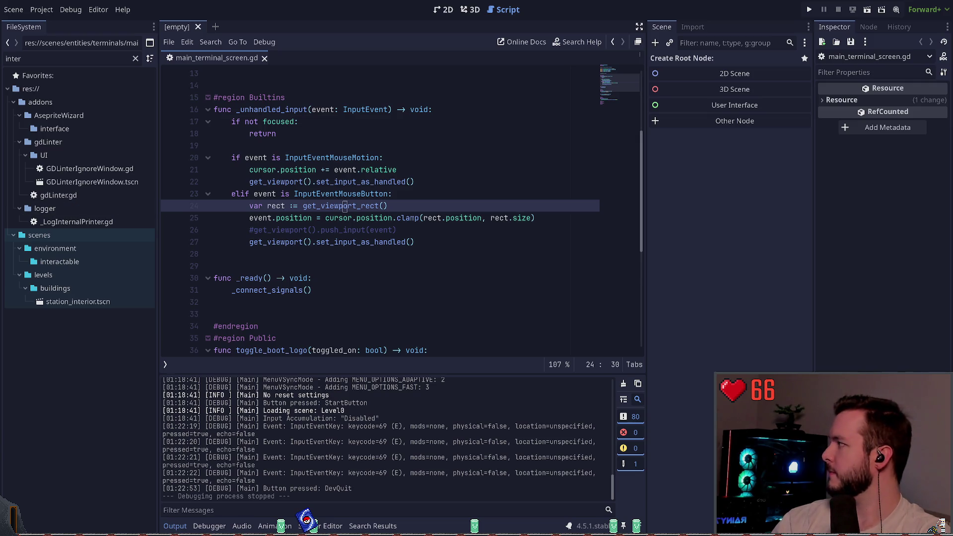